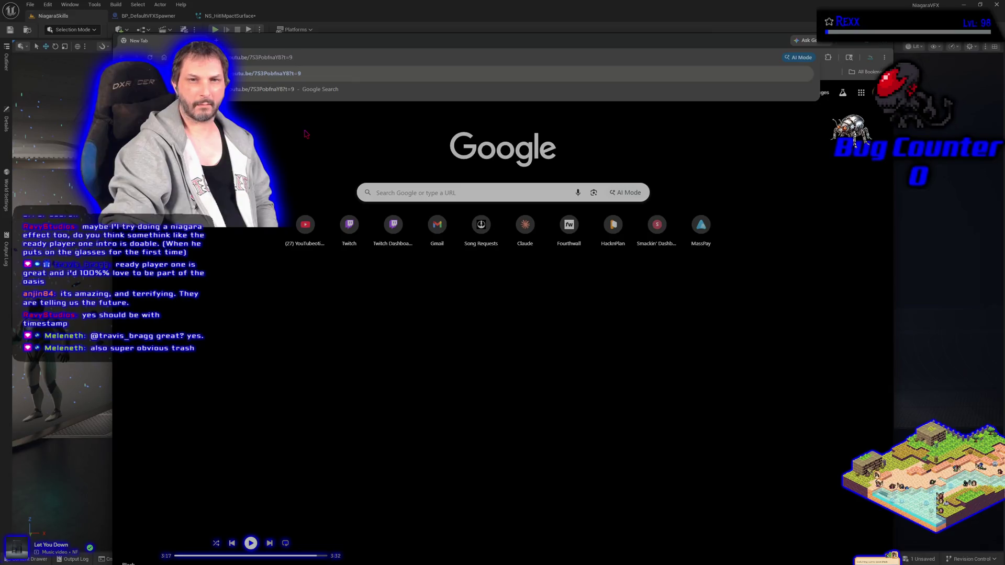
- Load the 'Ready Player One - Intro scene' YouTube video and widen it to theater view
{"action": "key", "text": "Return"}
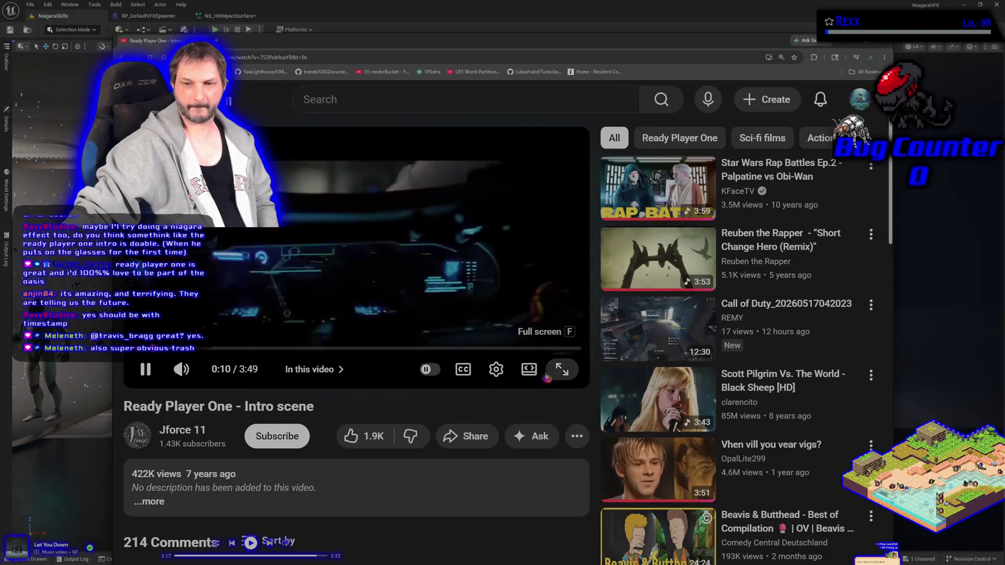
{"action": "left_click", "coordinate": [529, 369]}
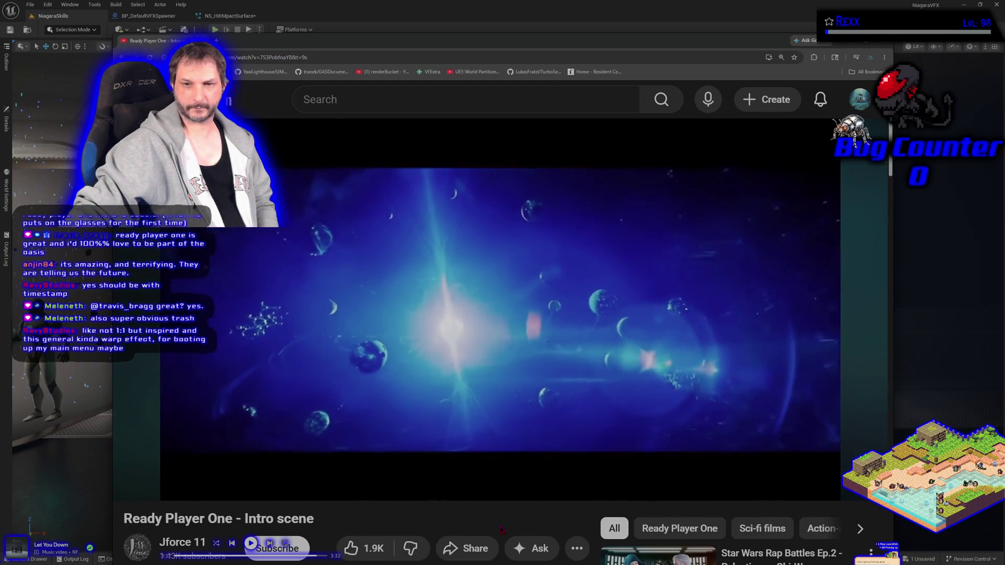
- Watch the intro scene to 1:49, pausing on the holographic Oasis sector map shot
{"action": "mouse_move", "coordinate": [400, 481]}
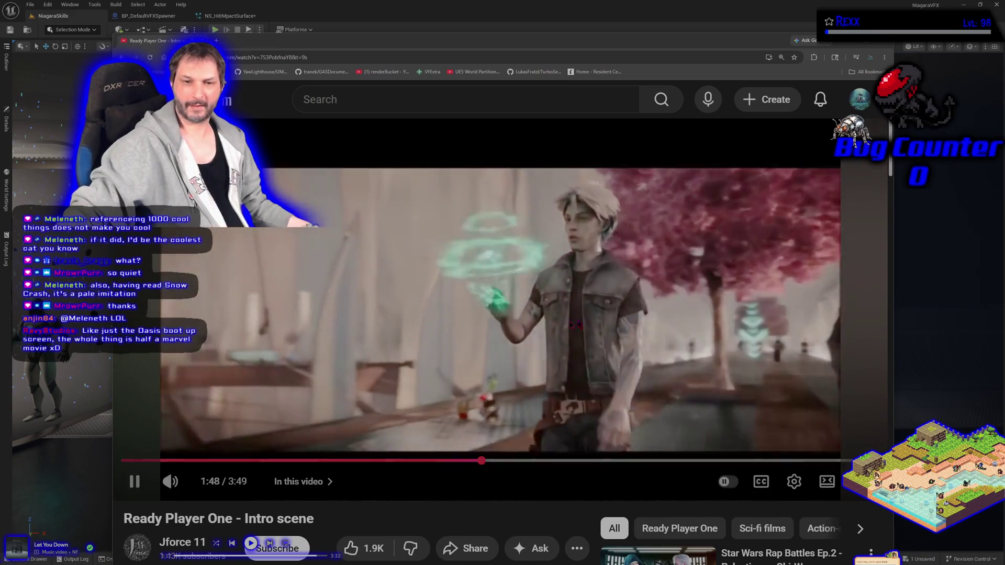
{"action": "left_click", "coordinate": [630, 302]}
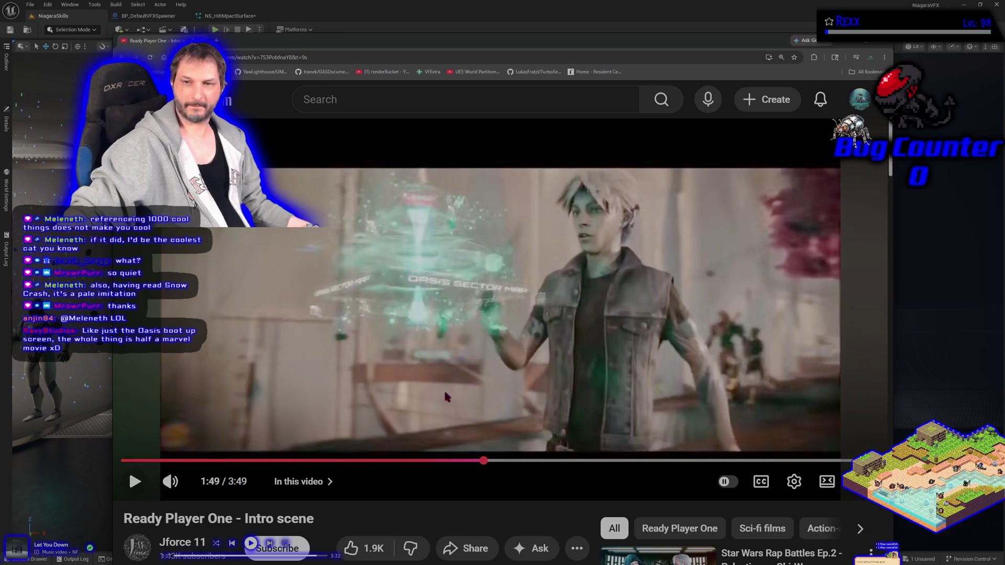
- Rewind the video to 0:12, replay and pause at 0:23, then return to the editor with music
{"action": "left_click", "coordinate": [216, 460]}
{"action": "mouse_move", "coordinate": [219, 460]}
{"action": "left_mouse_down"}
{"action": "mouse_move", "coordinate": [151, 460]}
{"action": "mouse_move", "coordinate": [163, 460]}
{"action": "left_mouse_up"}
{"action": "left_click", "coordinate": [319, 314]}
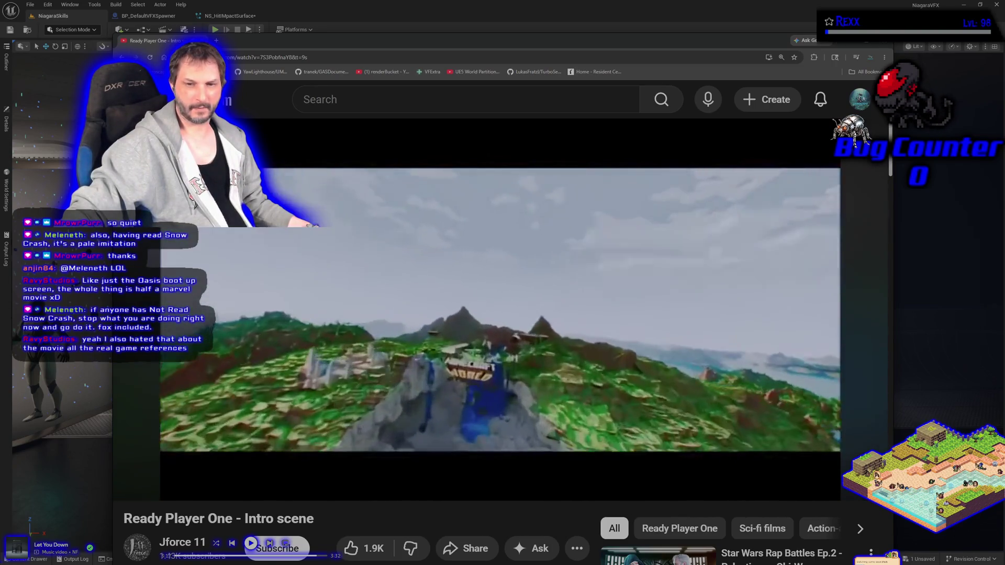
{"action": "left_click", "coordinate": [415, 255]}
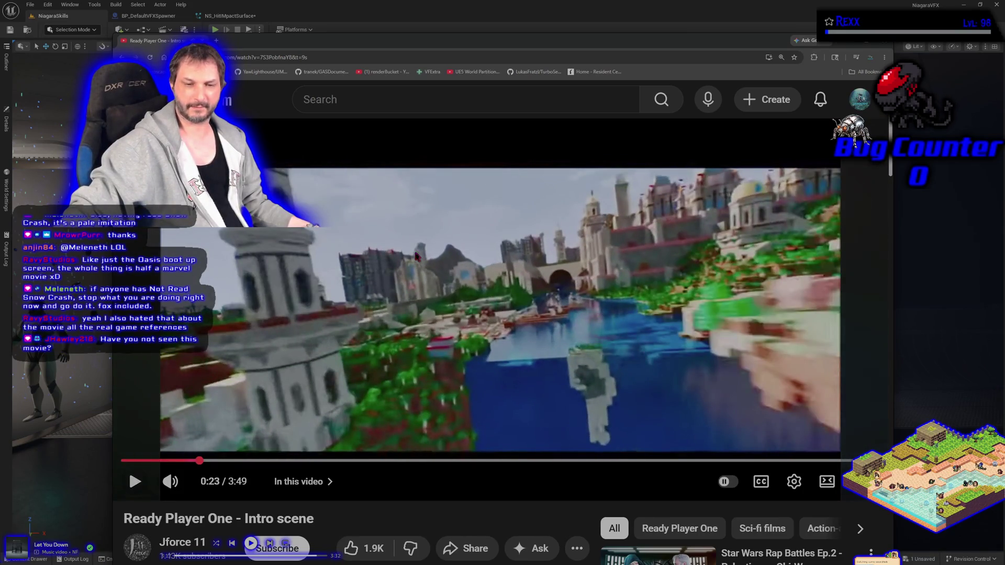
{"action": "key", "text": "alt+Tab"}
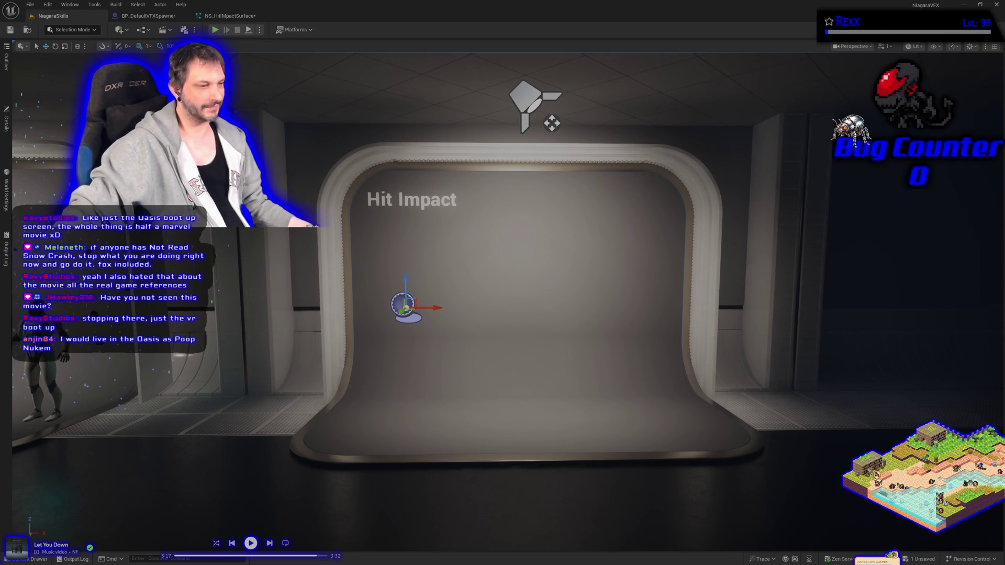
{"action": "left_click", "coordinate": [251, 543]}
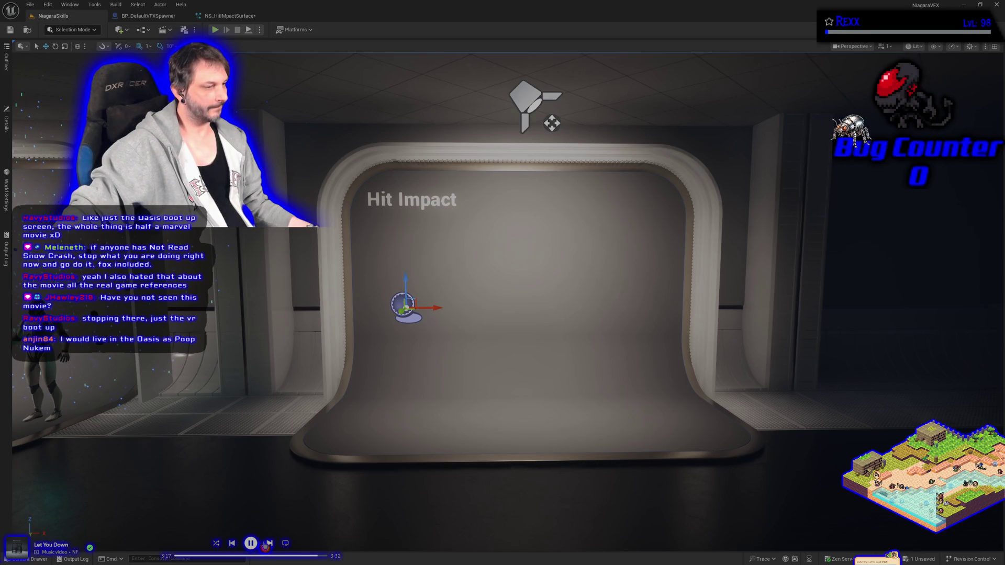
- Skip to the next music track, then bring up the browser's Rama Books in Order page
{"action": "left_click", "coordinate": [268, 544]}
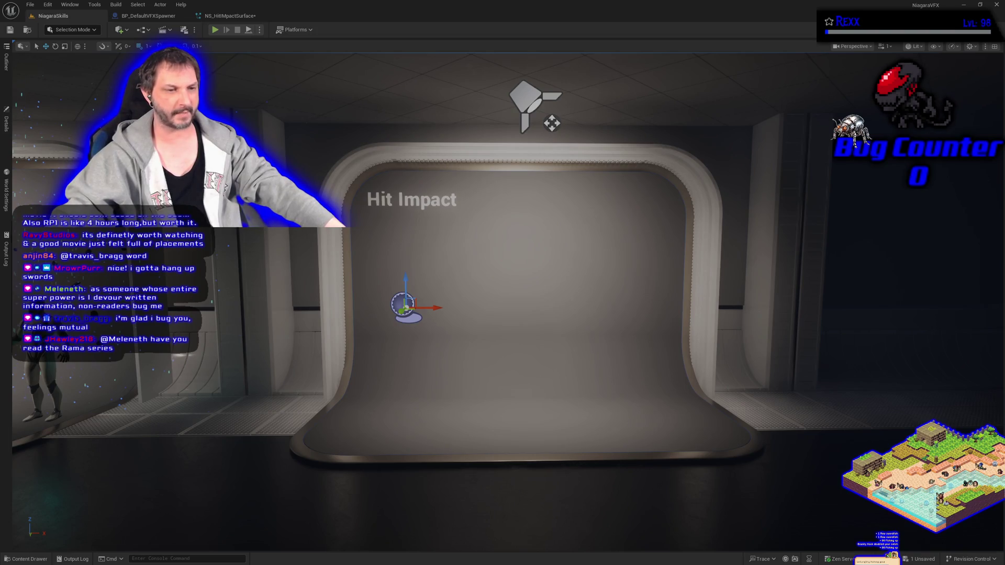
{"action": "scroll", "coordinate": [503, 282], "scroll_direction": "down", "scroll_amount": 1}
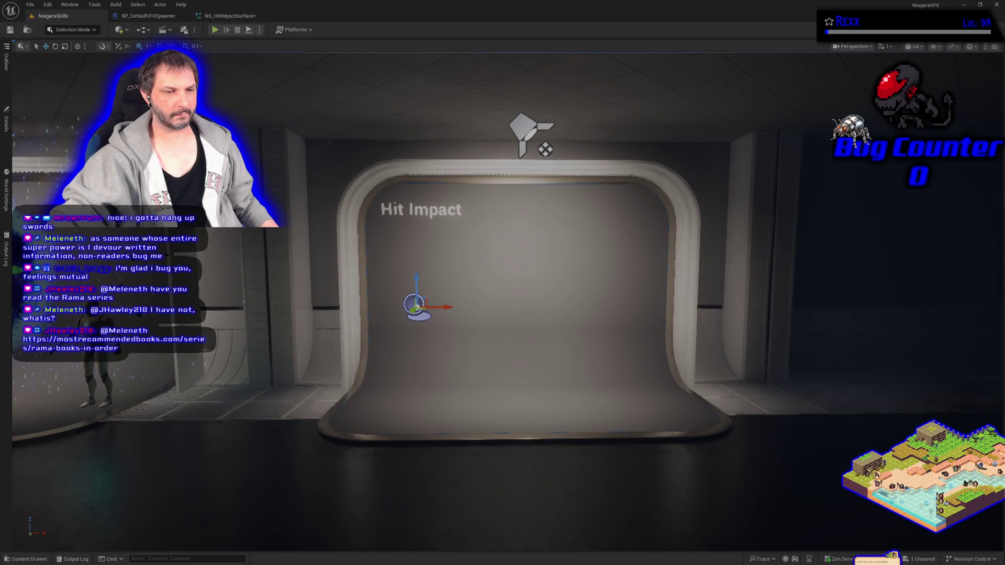
{"action": "key", "text": "alt+Tab"}
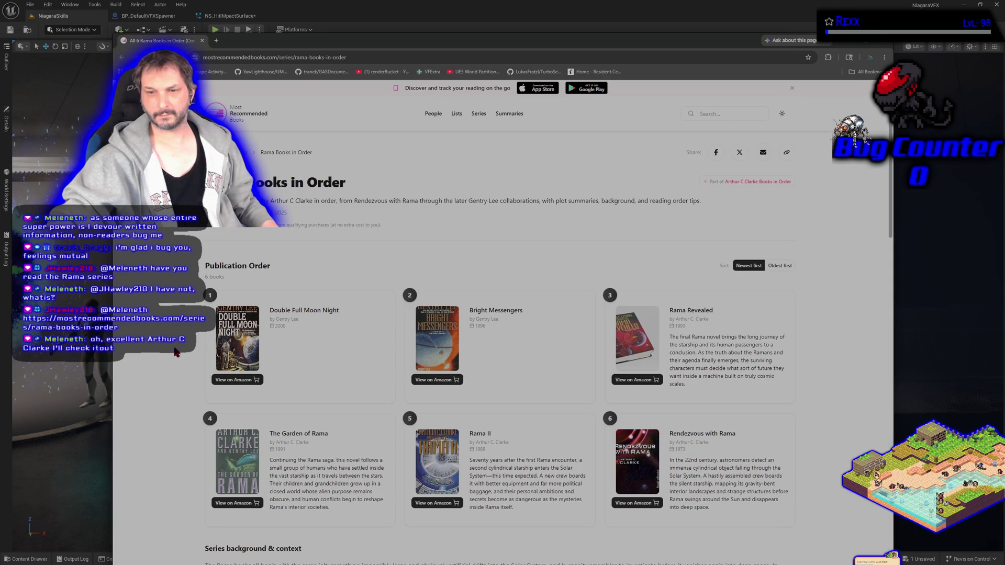
{"action": "scroll", "coordinate": [175, 352], "scroll_direction": "down", "scroll_amount": 4}
{"action": "scroll", "coordinate": [175, 352], "scroll_direction": "up", "scroll_amount": 4}
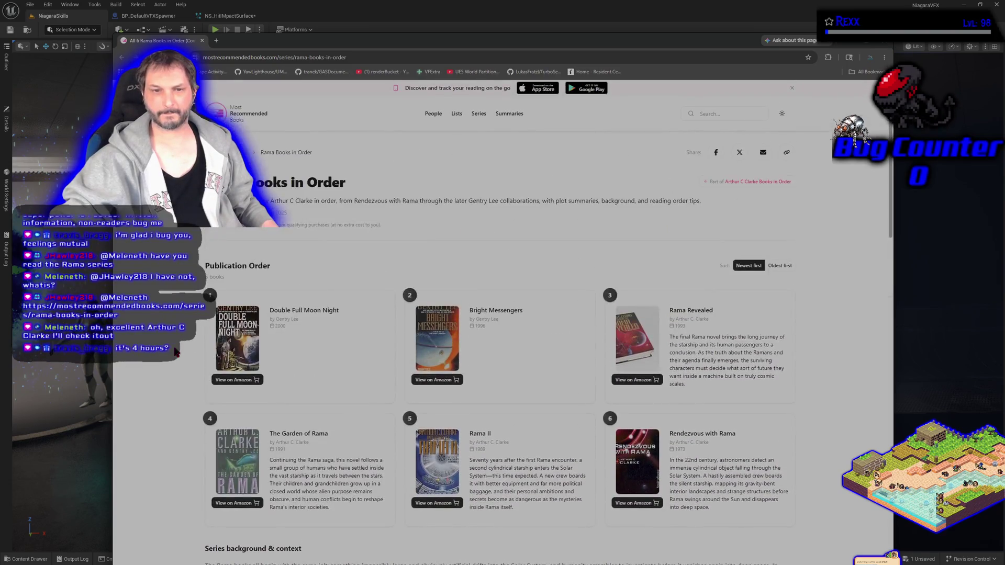
{"action": "scroll", "coordinate": [175, 352], "scroll_direction": "down", "scroll_amount": 5}
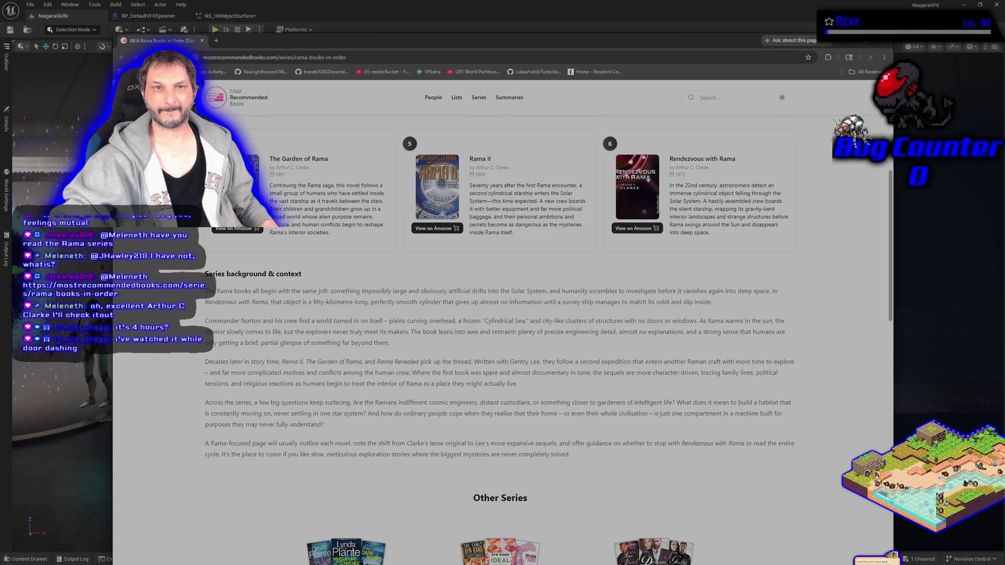
{"action": "left_click", "coordinate": [202, 41]}
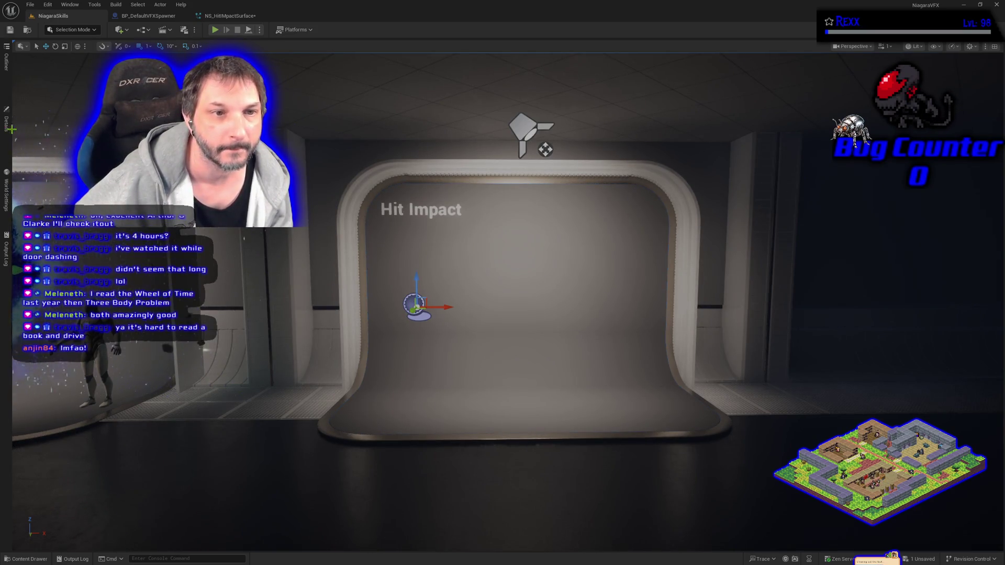
- Show the spawner actor's details, switch to NS_HitImpactSurface, and open the Content Drawer
{"action": "left_click", "coordinate": [7, 130]}
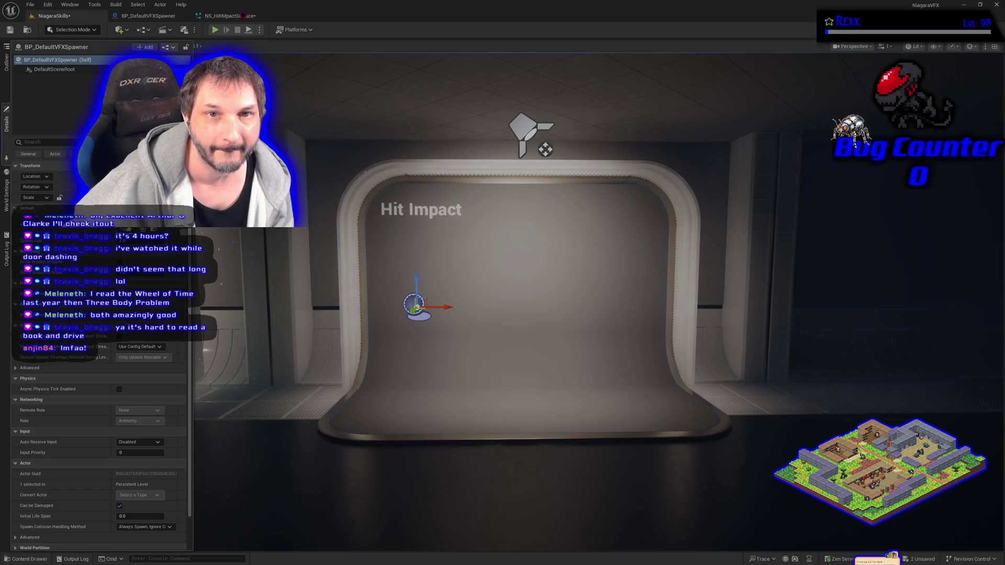
{"action": "left_click", "coordinate": [244, 15]}
{"action": "left_click", "coordinate": [32, 559]}
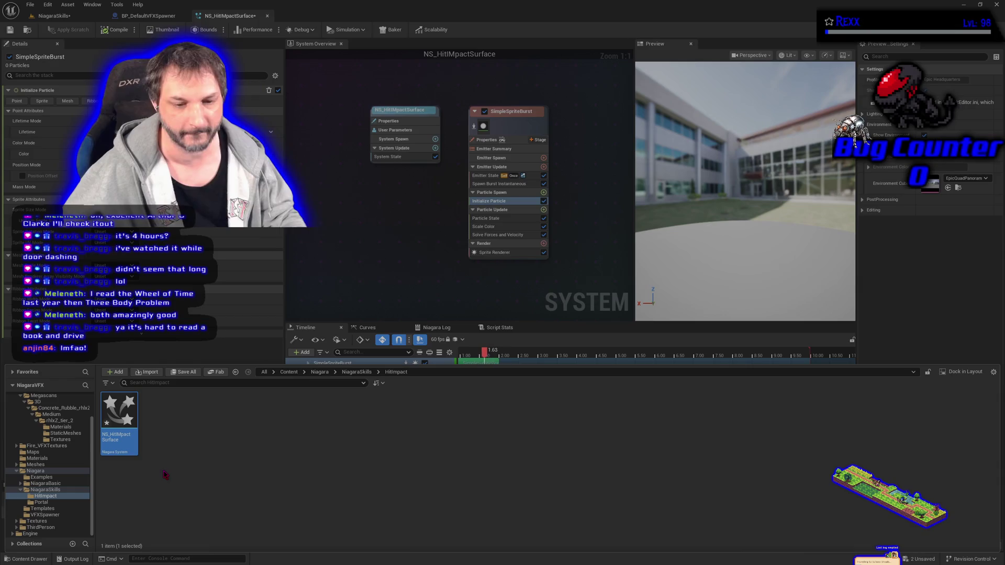
- Confirm NS_HitImpactSurface's name, save all assets, and return to the NiagaraSkills level
{"action": "key", "text": "F2"}
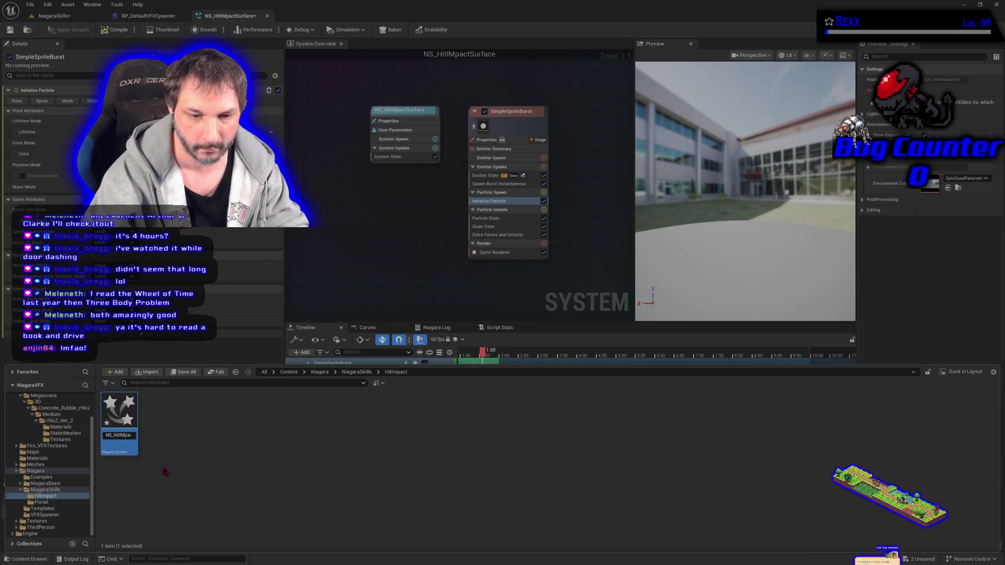
{"action": "key", "text": "Return"}
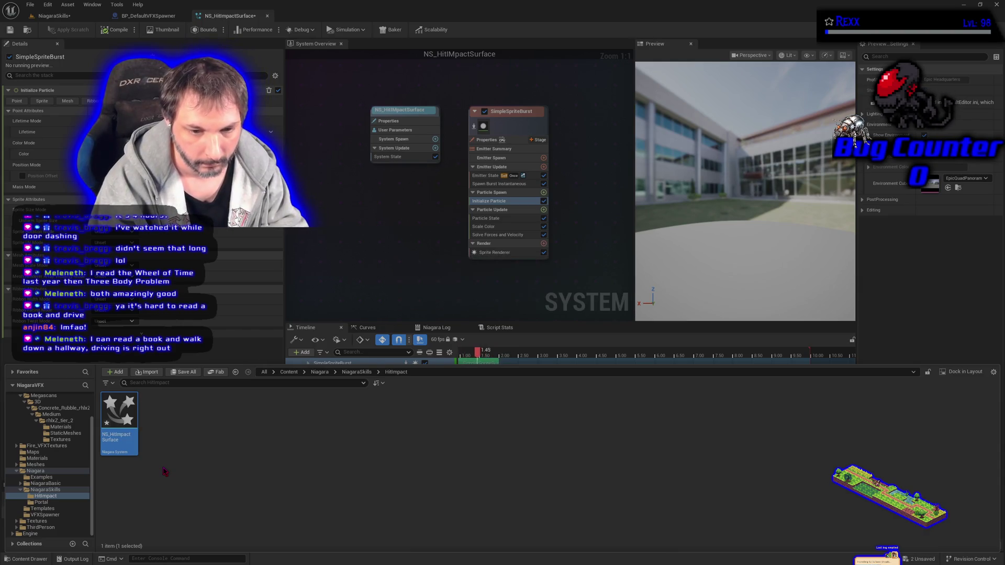
{"action": "key", "text": "ctrl+shift+s"}
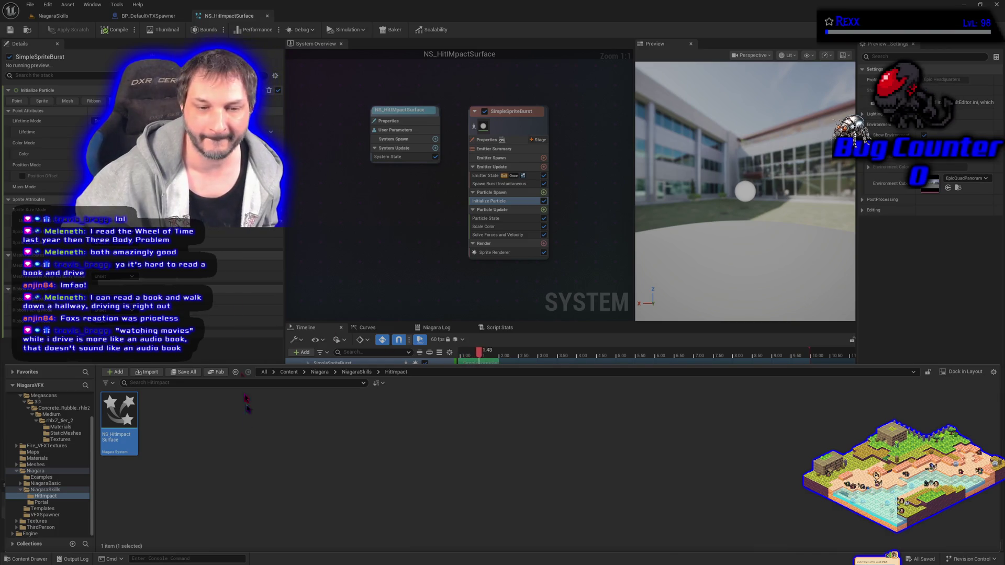
{"action": "left_click", "coordinate": [147, 16]}
{"action": "left_click", "coordinate": [53, 16]}
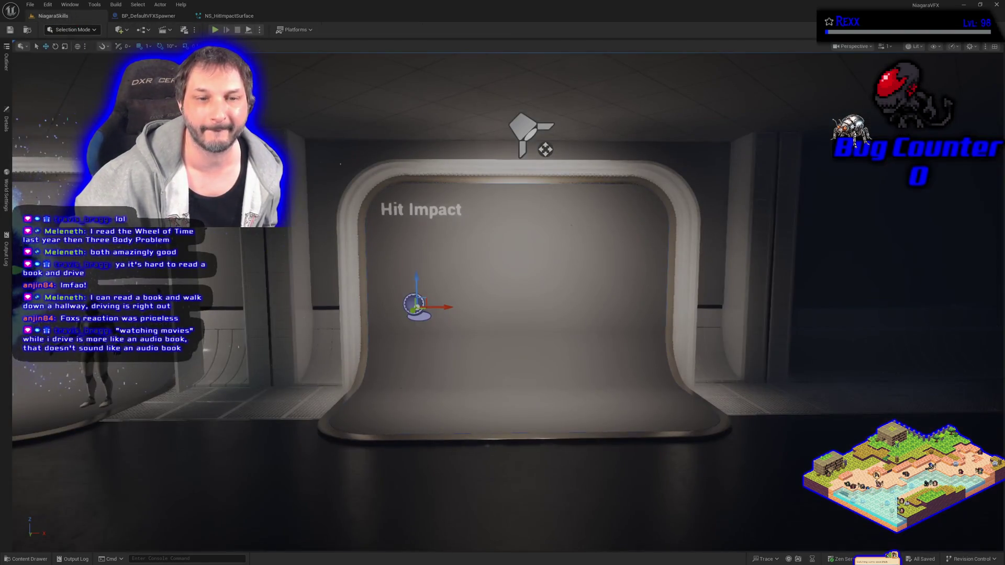
- Show the spawner's details, use File > Save All, and switch to the BP_DefaultVFXSpawner blueprint
{"action": "left_click", "coordinate": [7, 122]}
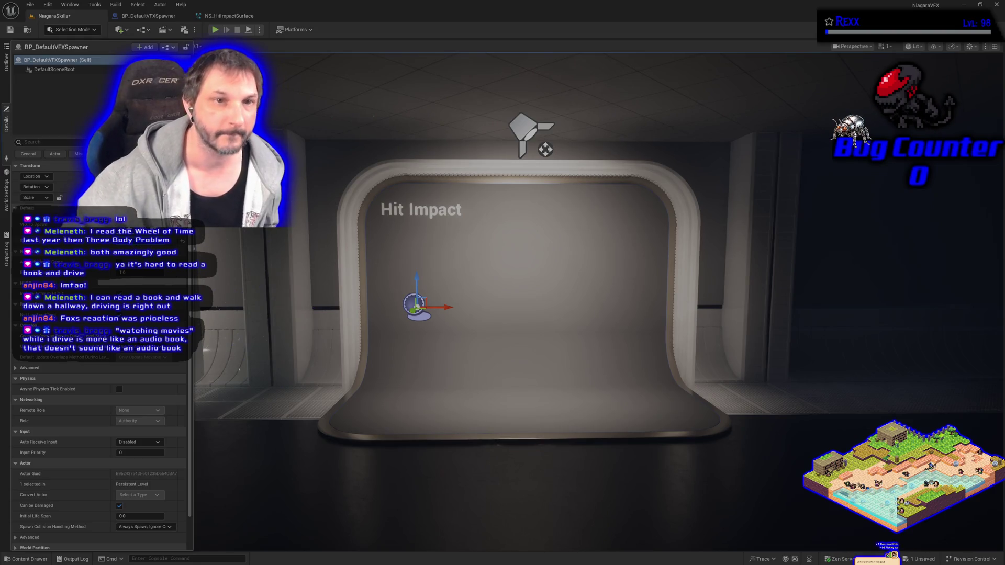
{"action": "left_click", "coordinate": [30, 4]}
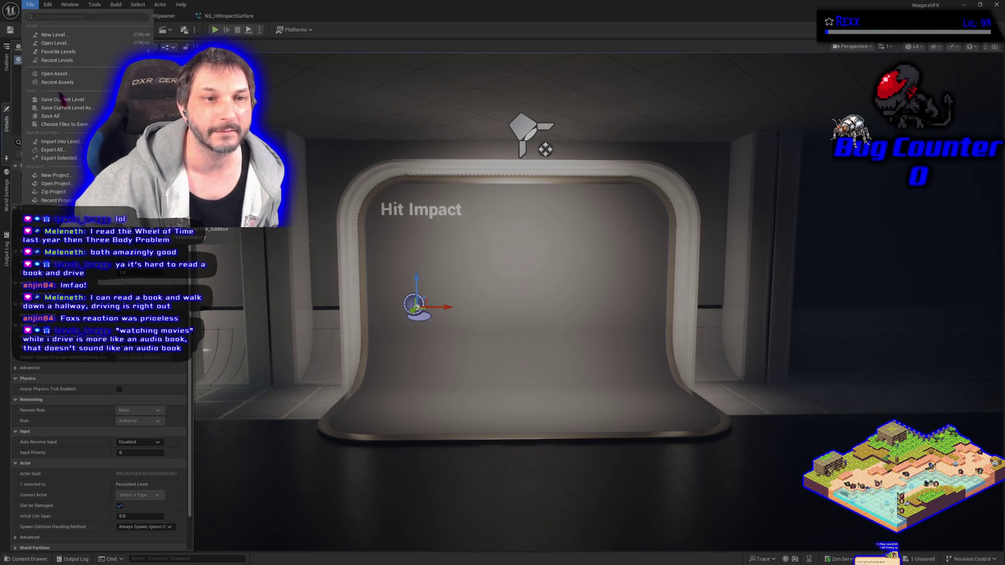
{"action": "left_click", "coordinate": [50, 116]}
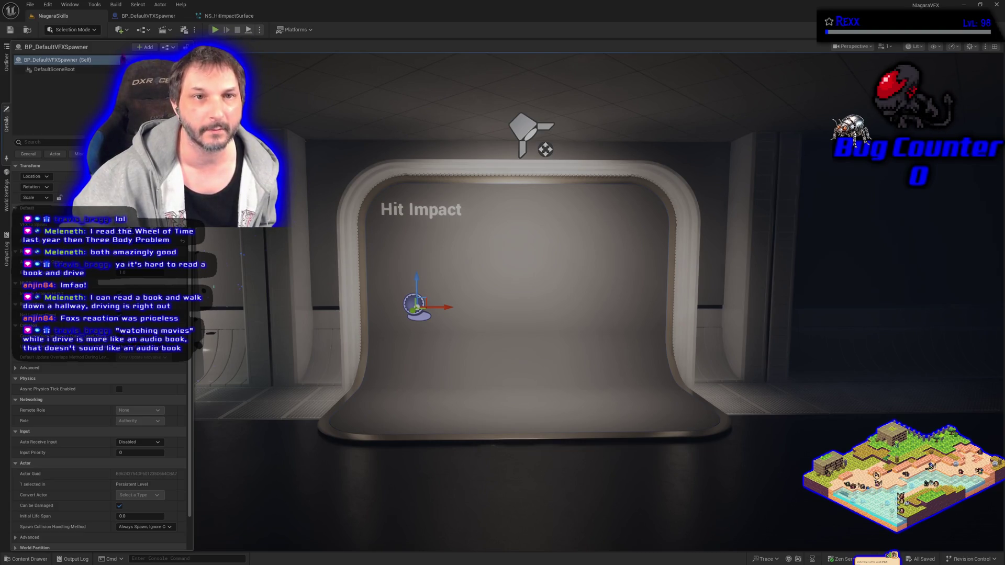
{"action": "left_click", "coordinate": [148, 17]}
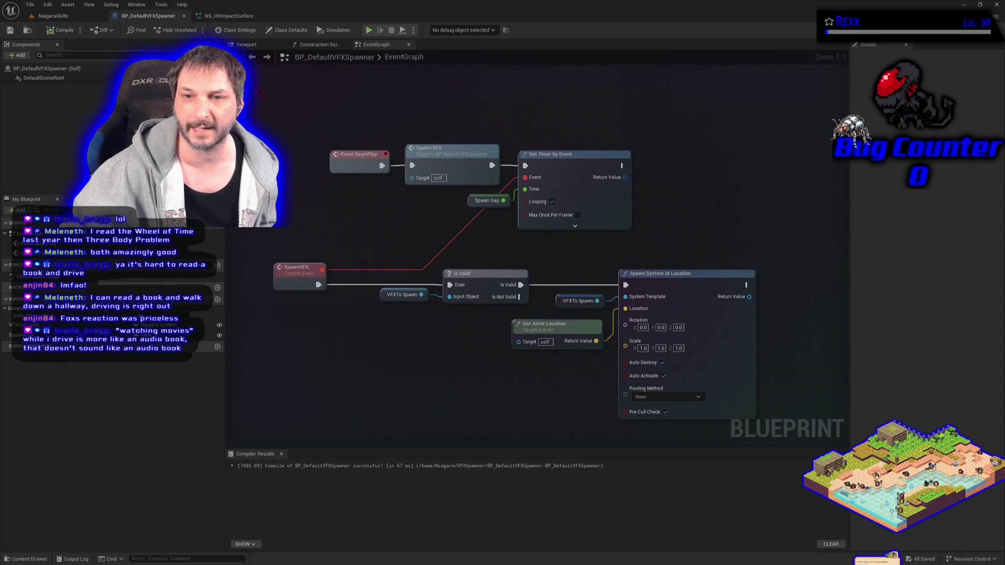
- Inspect the SpawnVFX custom event and the Spawn System at Location node
{"action": "left_click", "coordinate": [299, 270]}
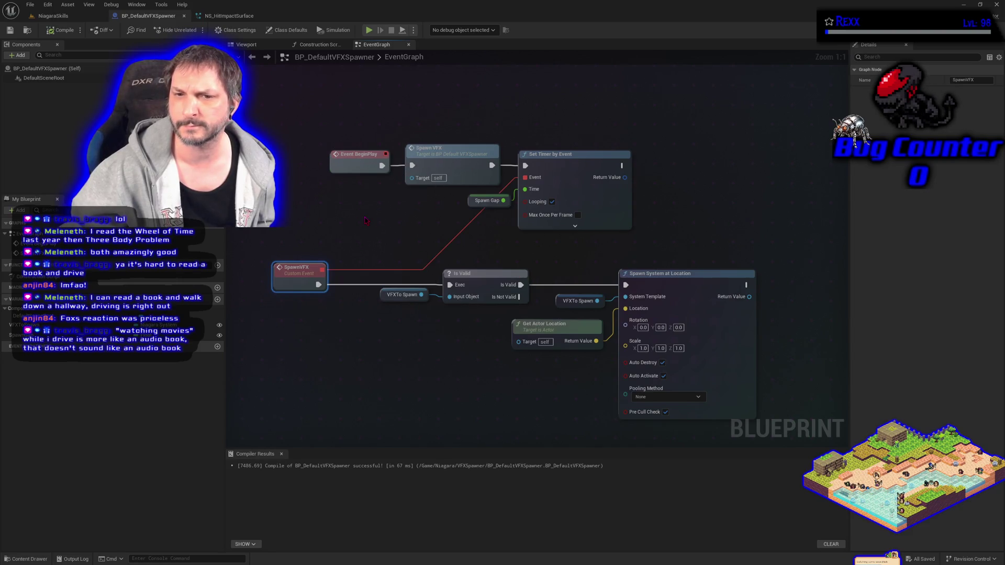
{"action": "left_click", "coordinate": [673, 282]}
{"action": "left_click", "coordinate": [275, 275]}
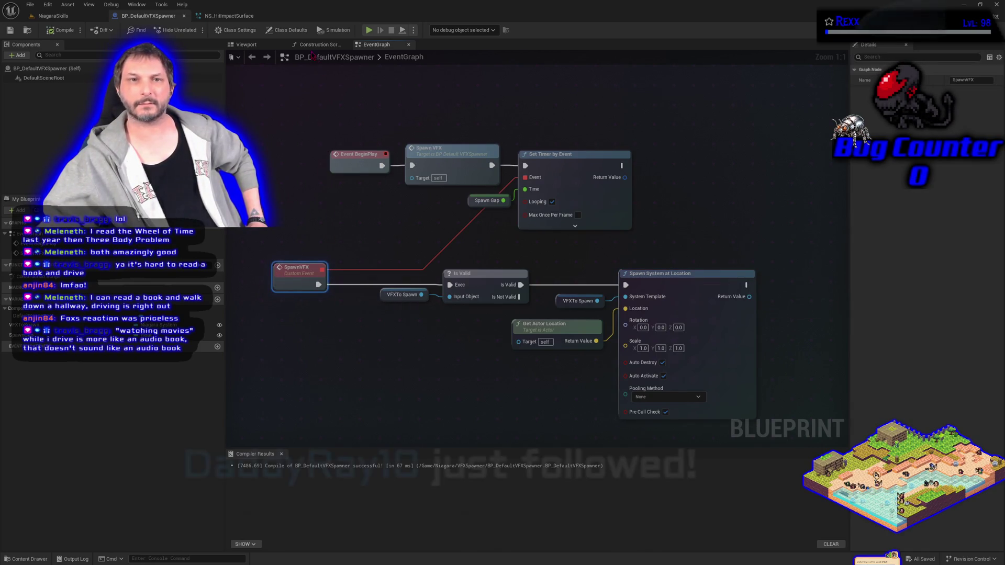
- Review the blueprint's class settings, class defaults and the VFXToSpawn variable settings
{"action": "left_click", "coordinate": [249, 33]}
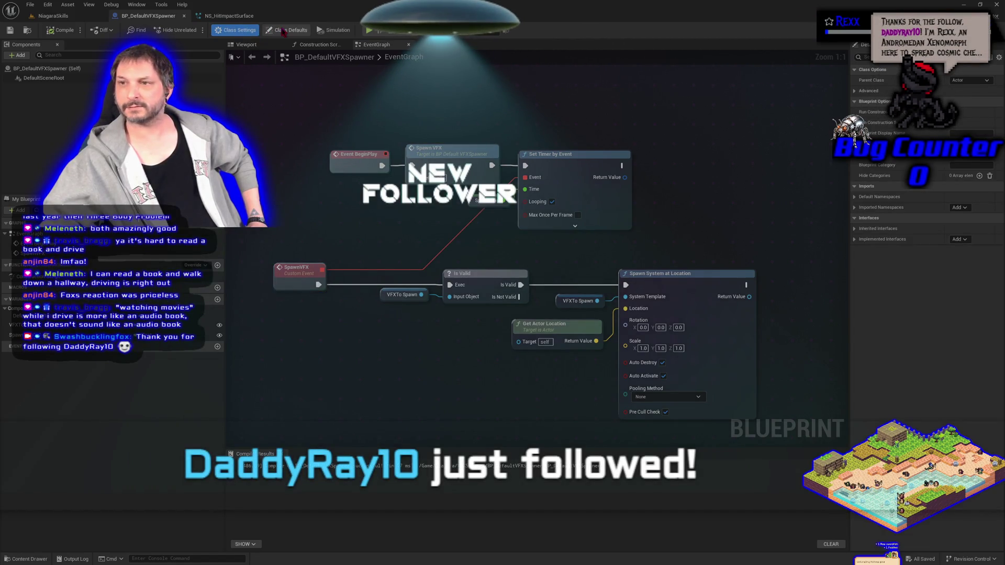
{"action": "left_click", "coordinate": [283, 31]}
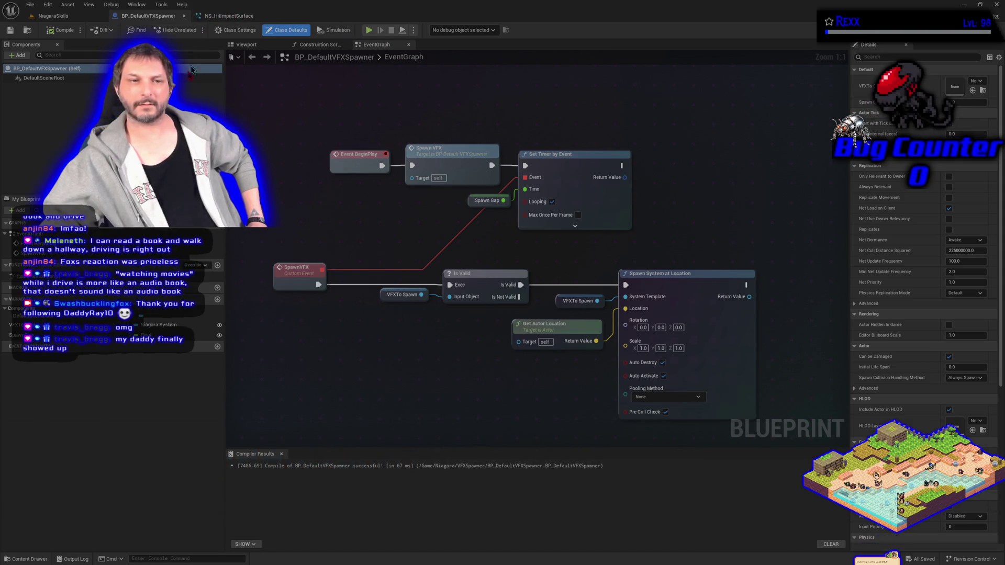
{"action": "left_click", "coordinate": [58, 325]}
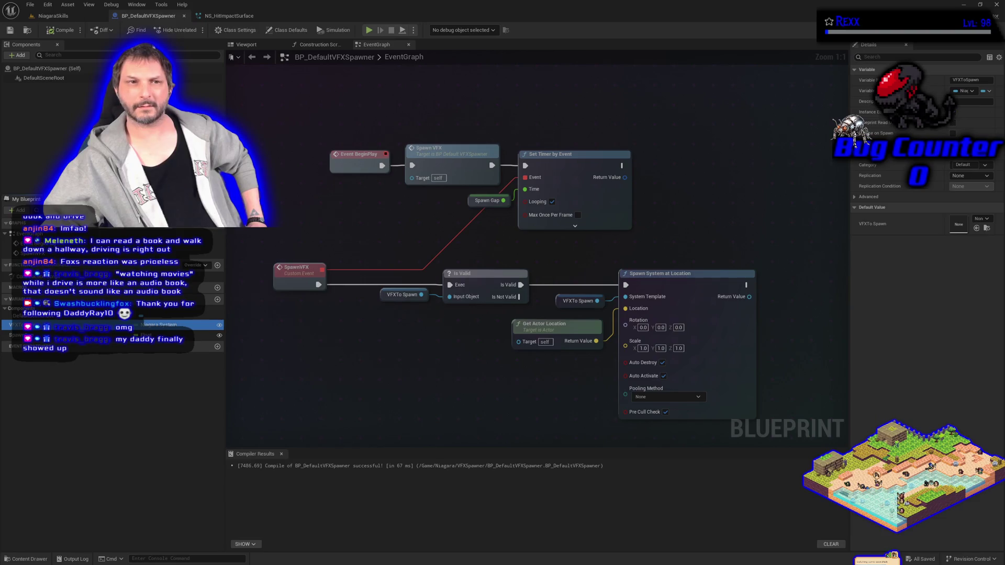
{"action": "left_click", "coordinate": [237, 31]}
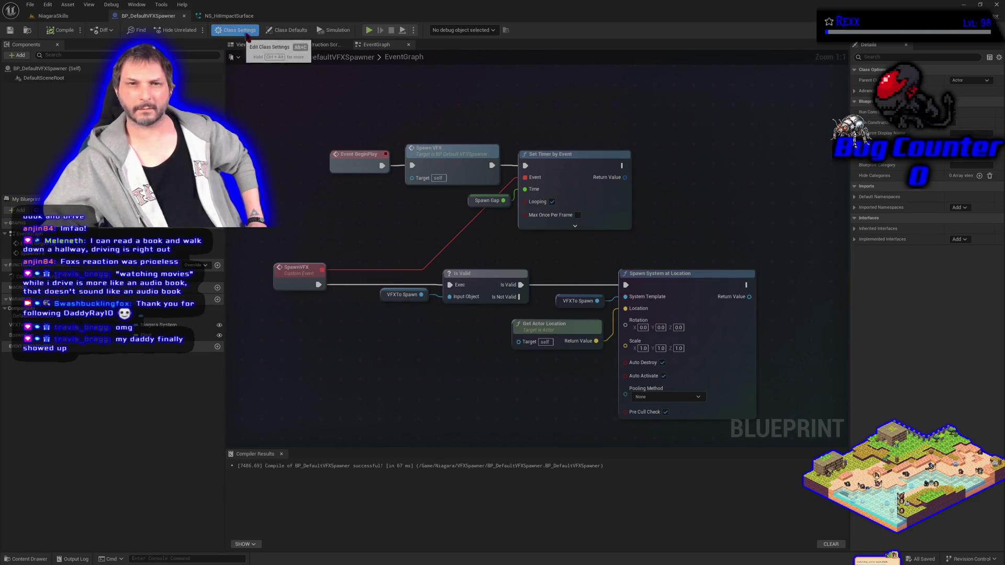
{"action": "left_click", "coordinate": [284, 278]}
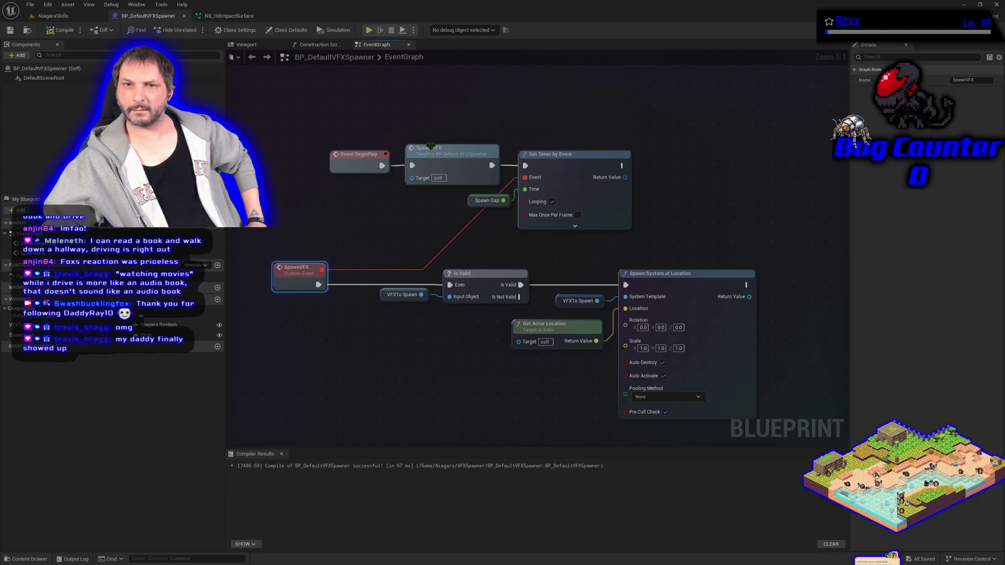
{"action": "left_click", "coordinate": [437, 162]}
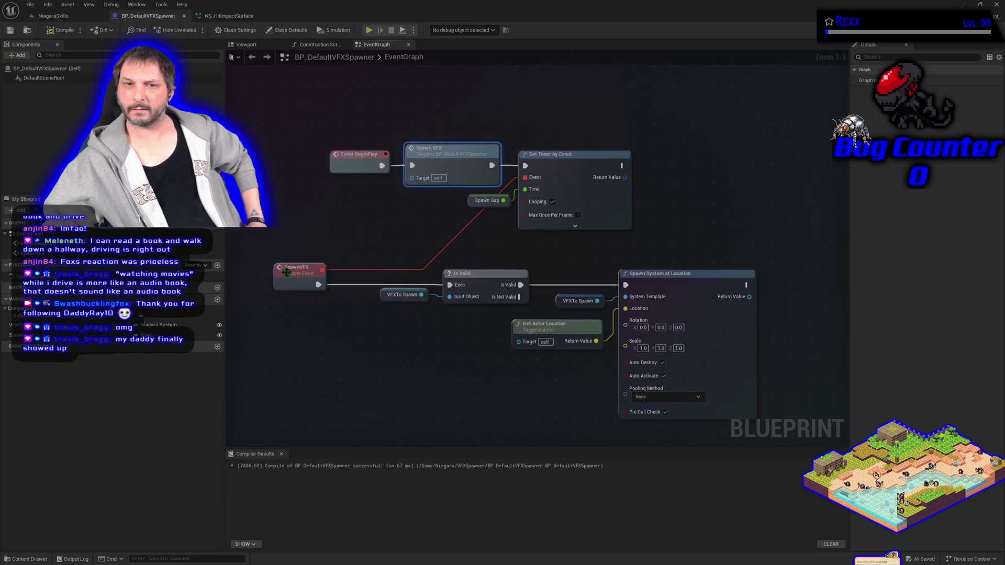
{"action": "left_click", "coordinate": [286, 272]}
{"action": "left_click", "coordinate": [581, 164]}
{"action": "left_click", "coordinate": [643, 283]}
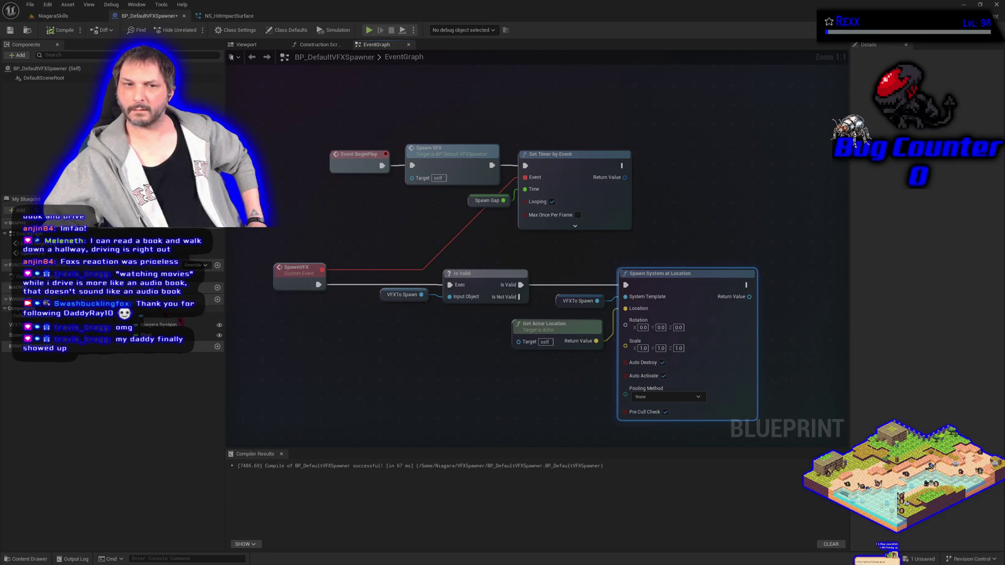
{"action": "left_click", "coordinate": [381, 294]}
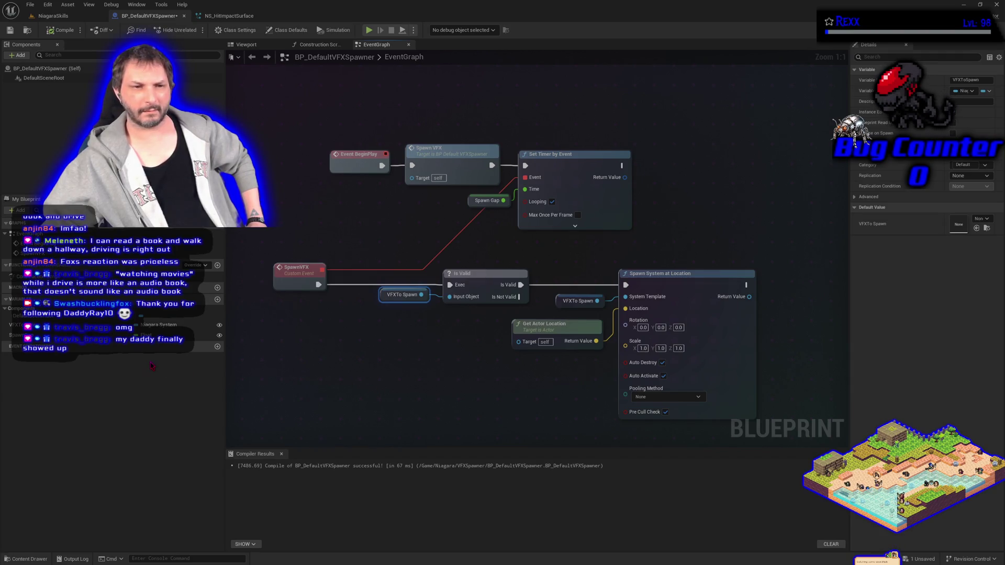
{"action": "left_click", "coordinate": [273, 30]}
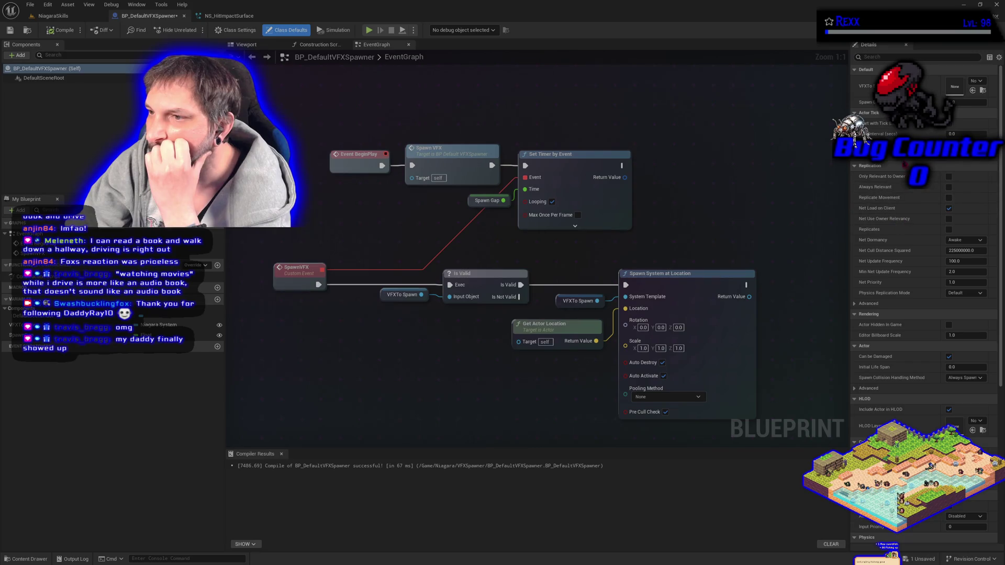
{"action": "left_click", "coordinate": [861, 156]}
{"action": "left_click", "coordinate": [863, 156]}
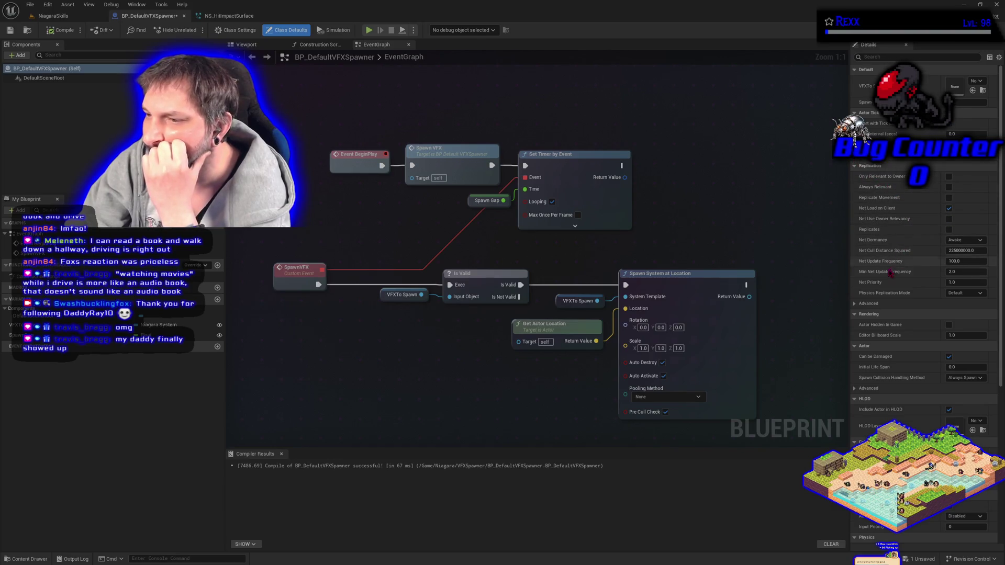
{"action": "scroll", "coordinate": [890, 270], "scroll_direction": "down", "scroll_amount": 1}
{"action": "scroll", "coordinate": [890, 272], "scroll_direction": "down", "scroll_amount": 10}
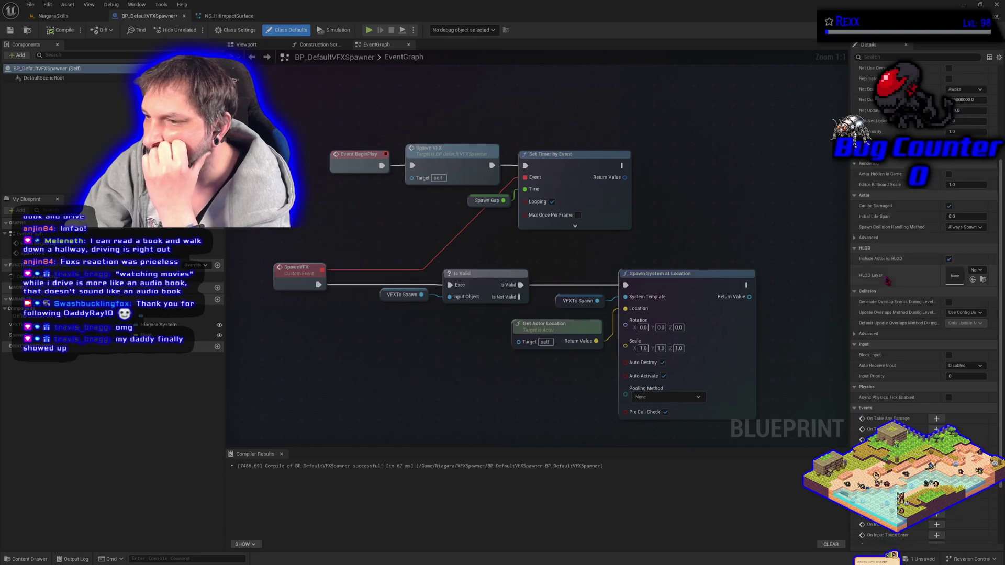
{"action": "scroll", "coordinate": [886, 282], "scroll_direction": "down", "scroll_amount": 3}
{"action": "scroll", "coordinate": [886, 282], "scroll_direction": "up", "scroll_amount": 12}
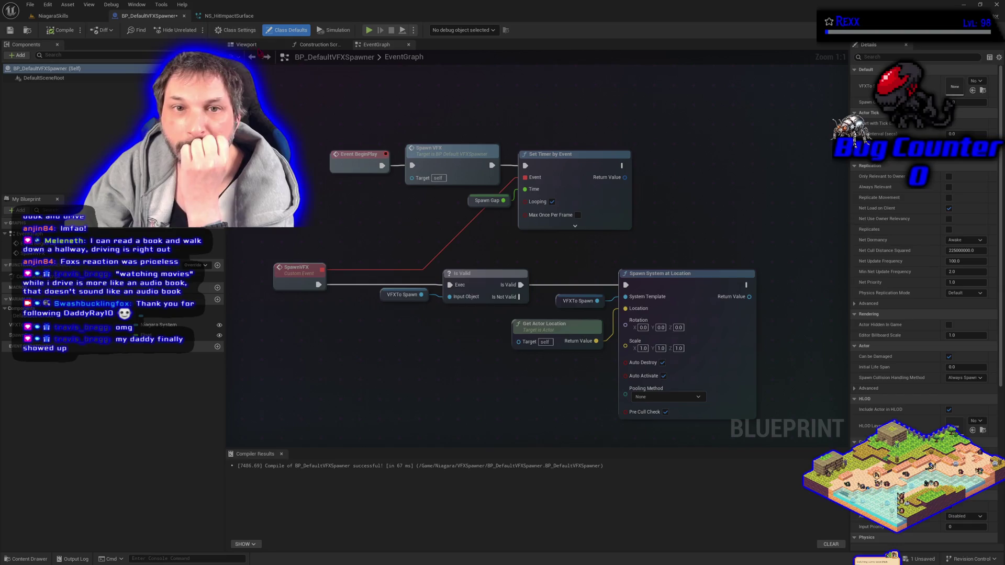
{"action": "left_click", "coordinate": [236, 30]}
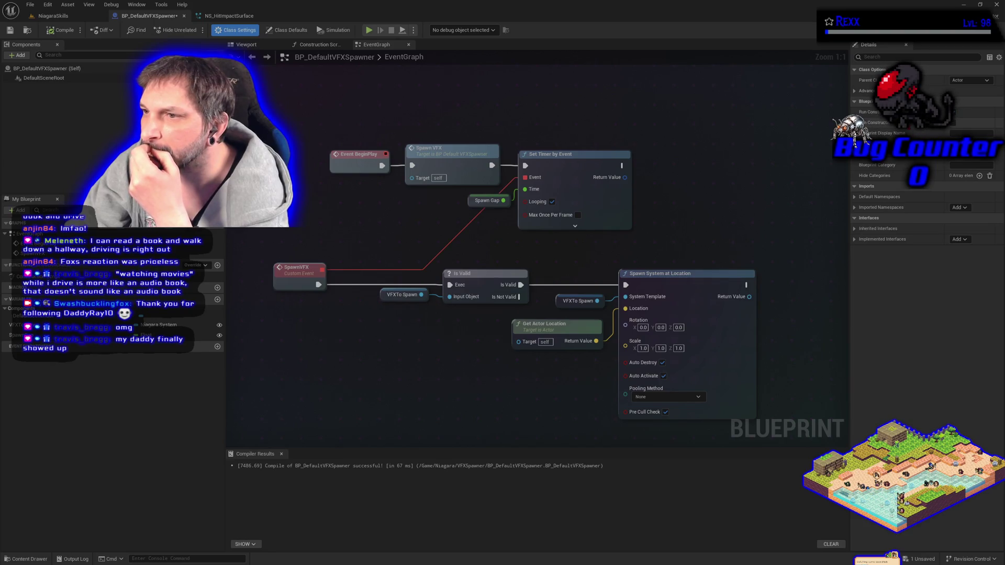
{"action": "left_click", "coordinate": [855, 91]}
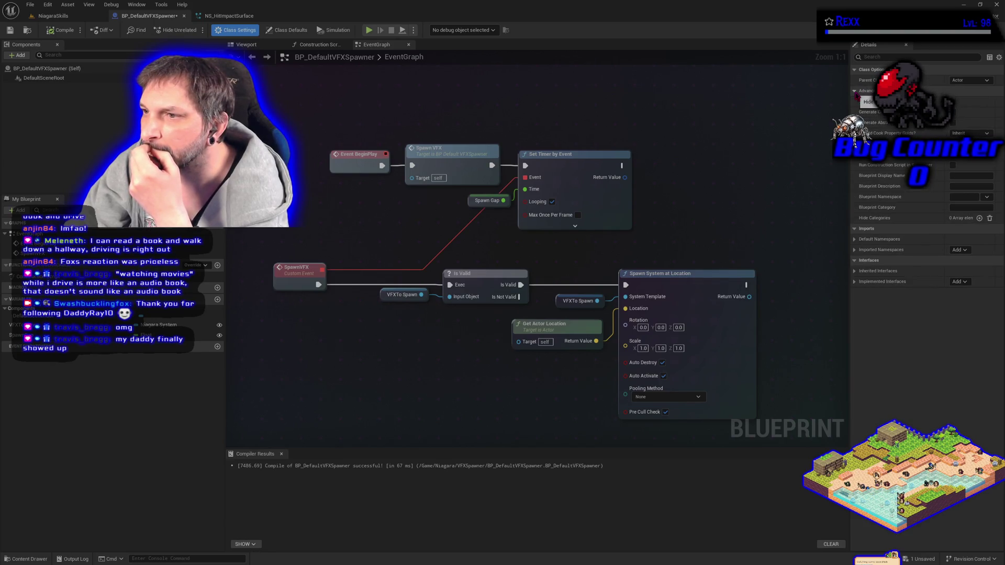
{"action": "left_click", "coordinate": [855, 91]}
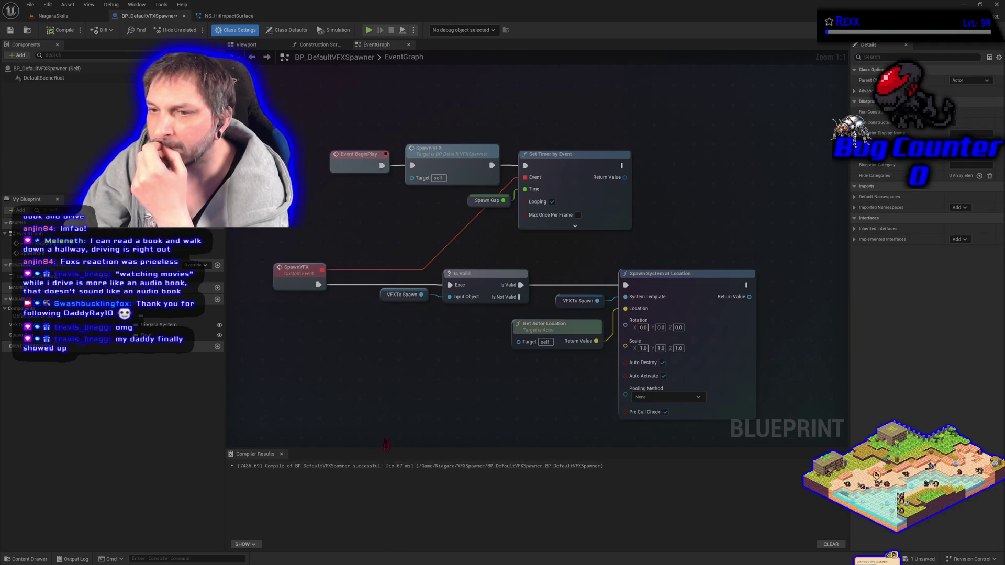
{"action": "left_click_drag", "start_coordinate": [396, 399], "coordinate": [422, 377]}
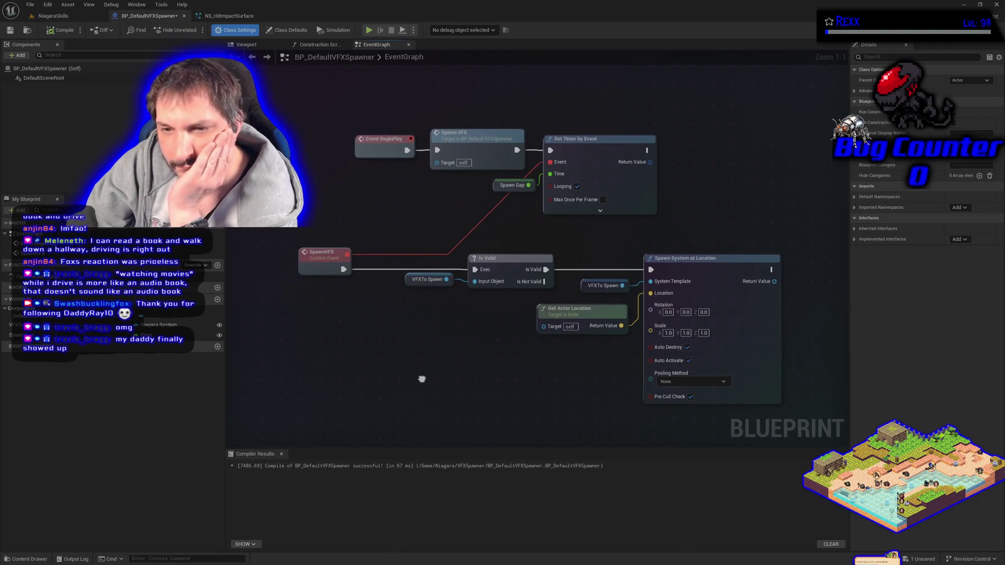
{"action": "left_click", "coordinate": [316, 264]}
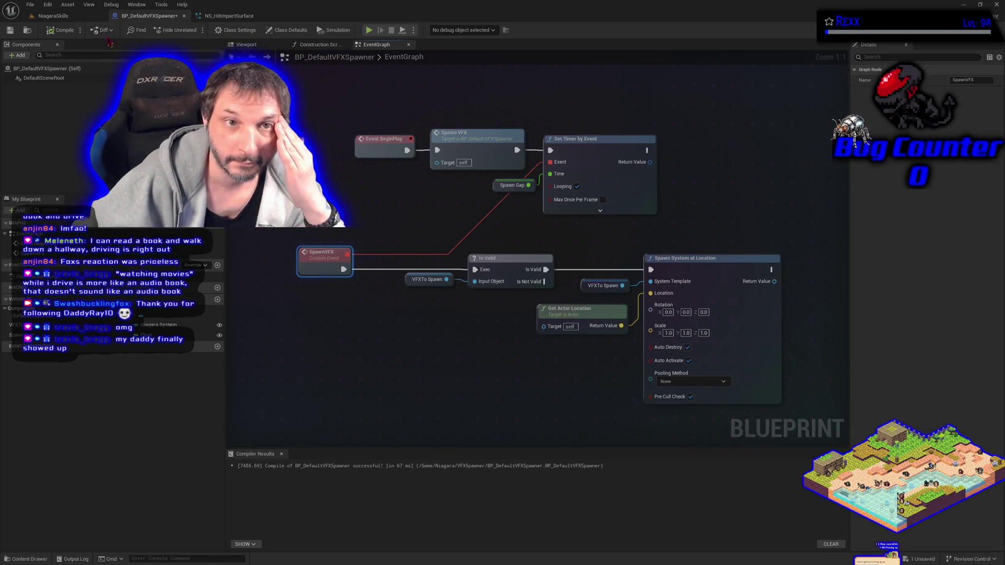
{"action": "left_click", "coordinate": [48, 17]}
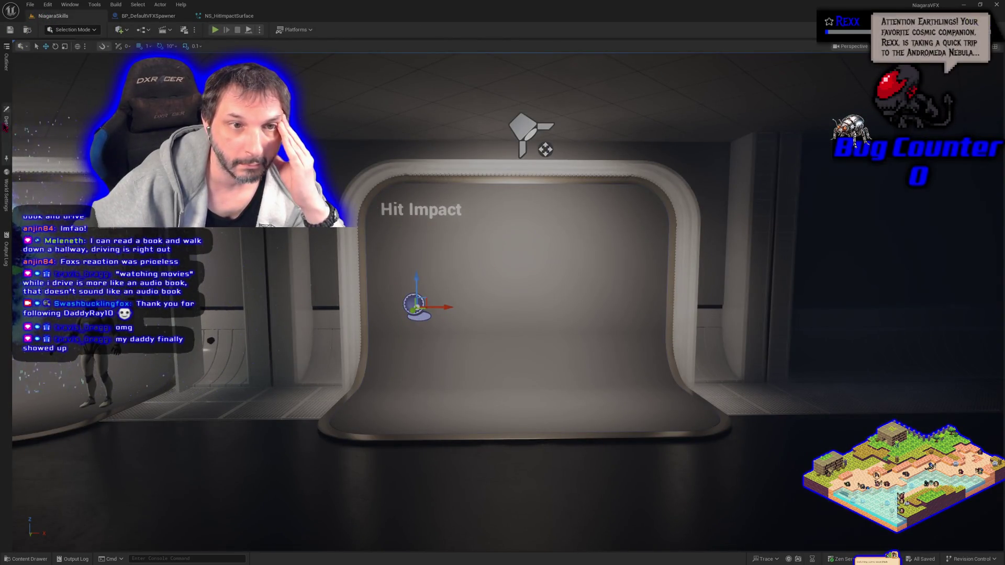
- In BP_DefaultVFXSpawner's EventGraph, inspect the Spawn System at Location, SpawnVFX and BeginPlay nodes, then class settings
{"action": "left_click", "coordinate": [6, 123]}
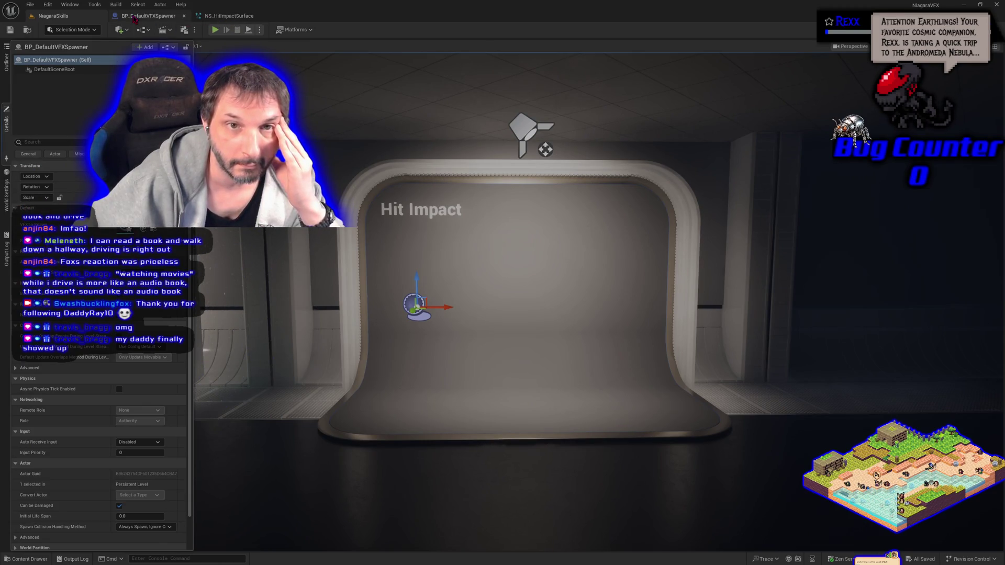
{"action": "left_click", "coordinate": [149, 16]}
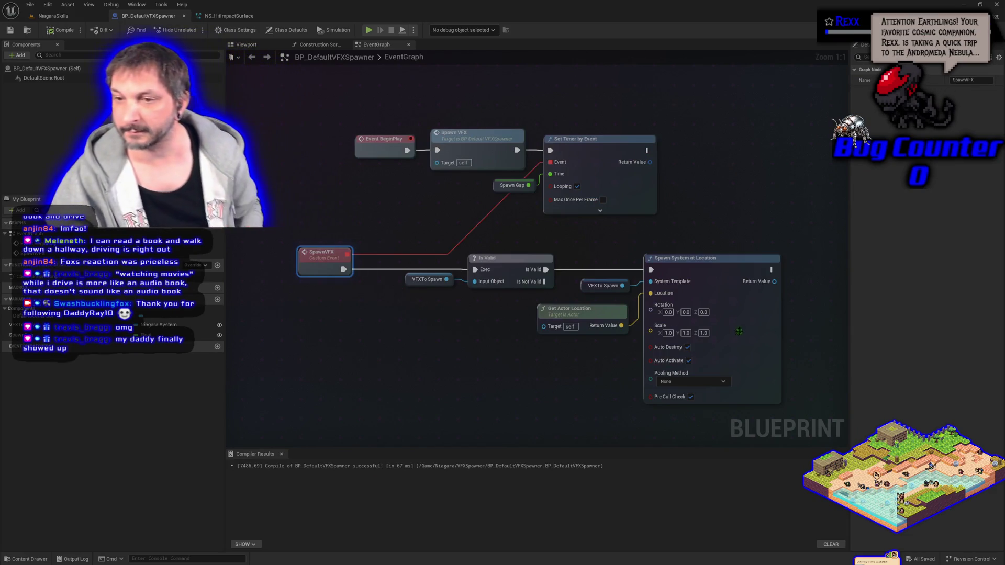
{"action": "left_click", "coordinate": [766, 301]}
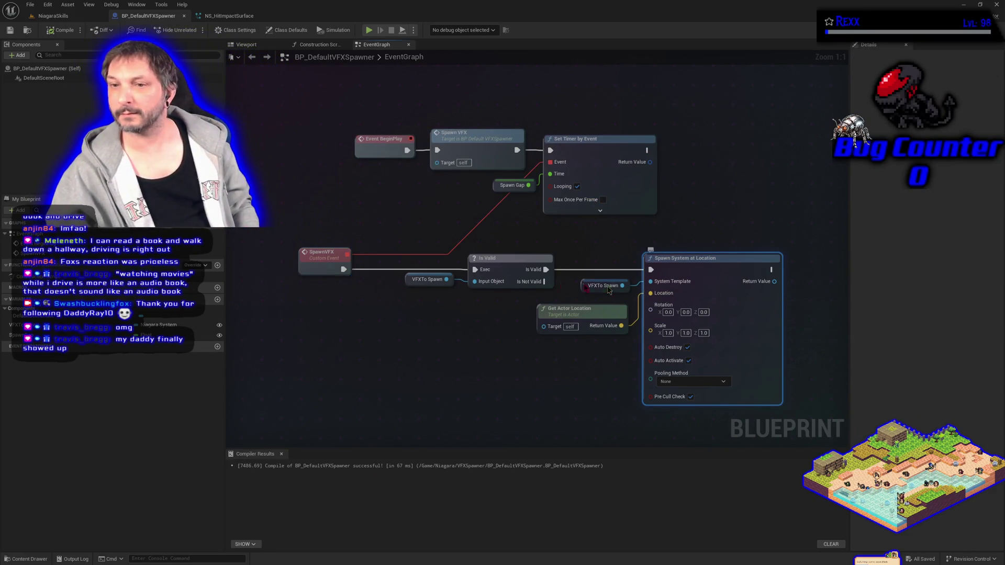
{"action": "left_click", "coordinate": [297, 259]}
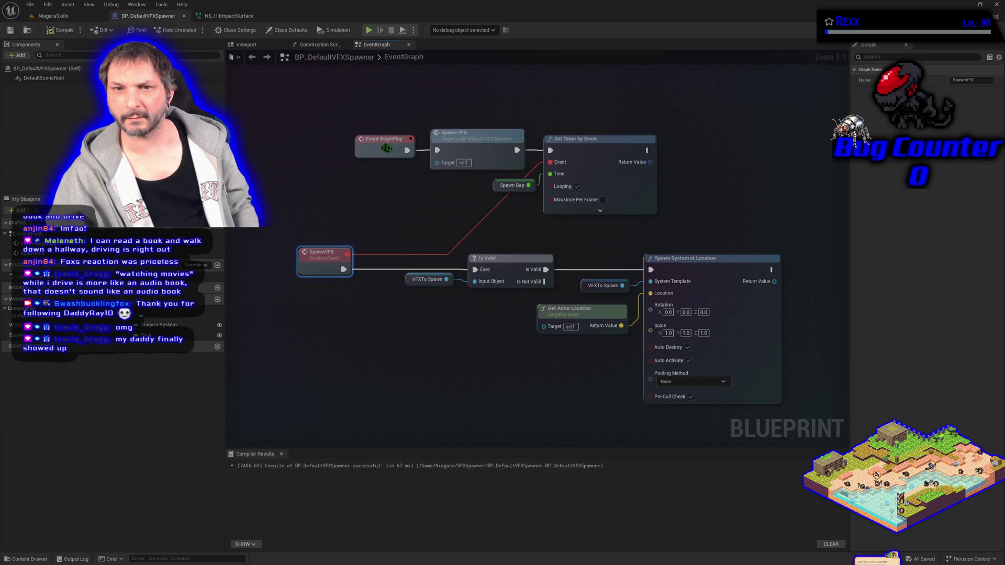
{"action": "left_click", "coordinate": [376, 143]}
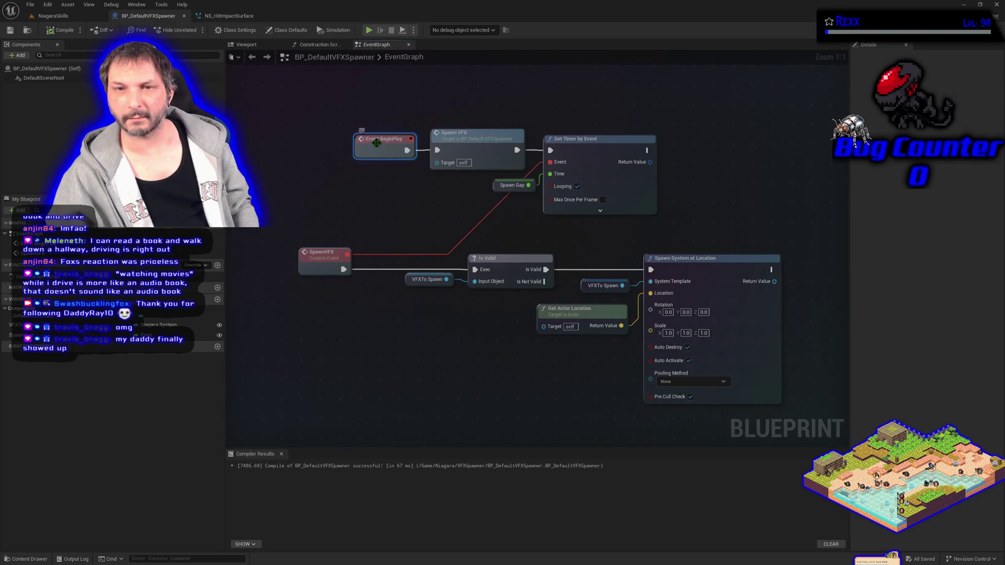
{"action": "left_click", "coordinate": [328, 260]}
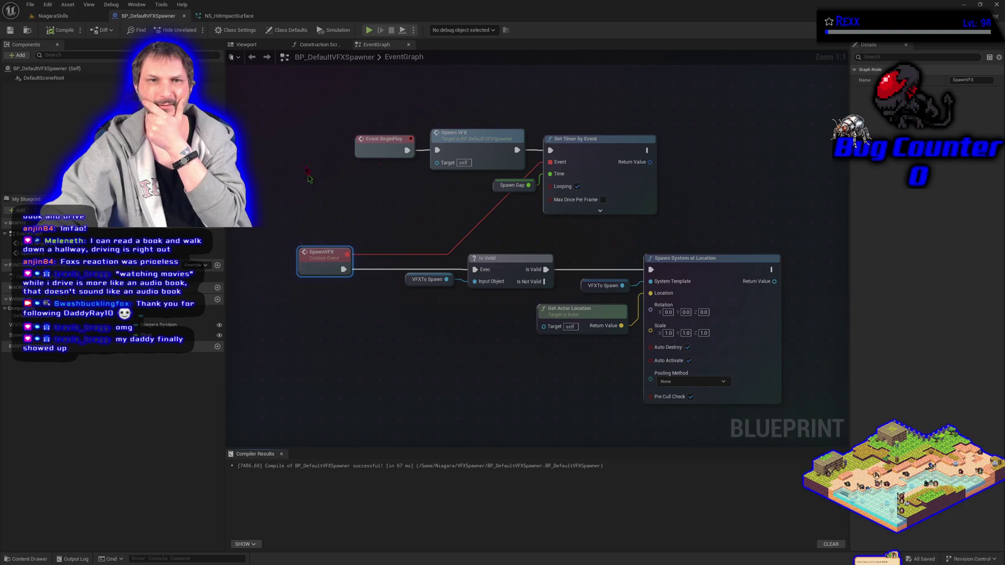
{"action": "left_click", "coordinate": [245, 31]}
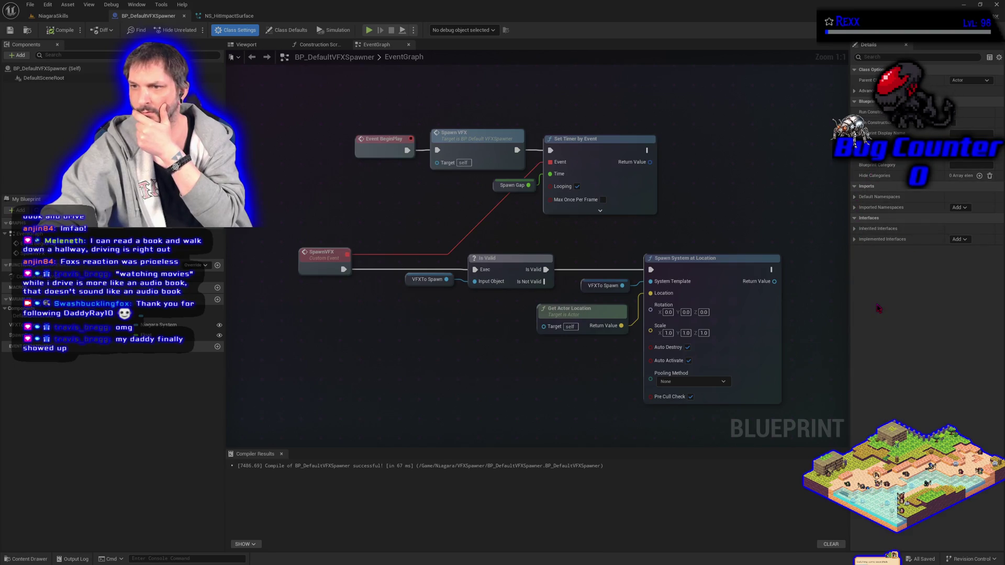
{"action": "left_click", "coordinate": [287, 30]}
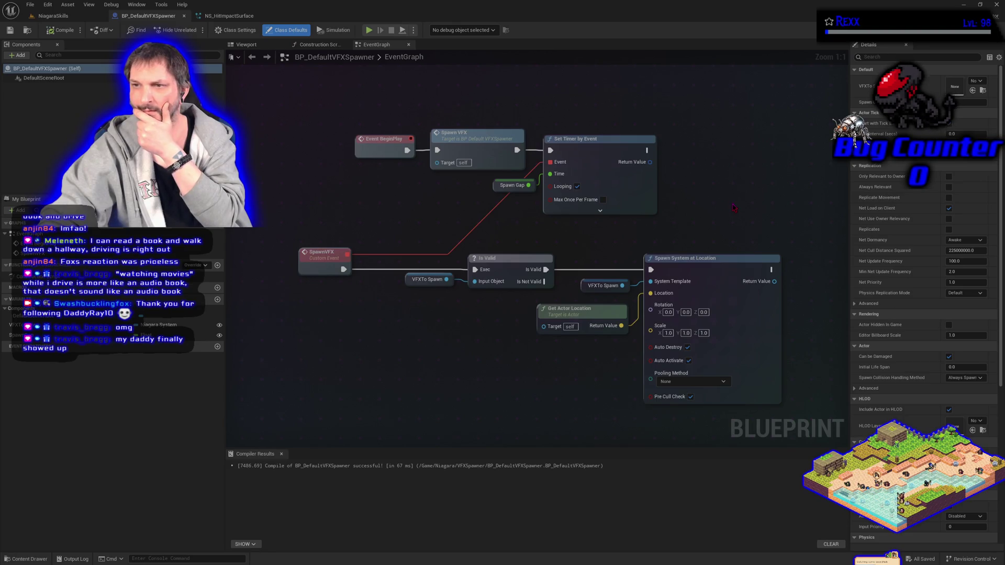
{"action": "left_click", "coordinate": [854, 305]}
{"action": "left_click", "coordinate": [855, 307]}
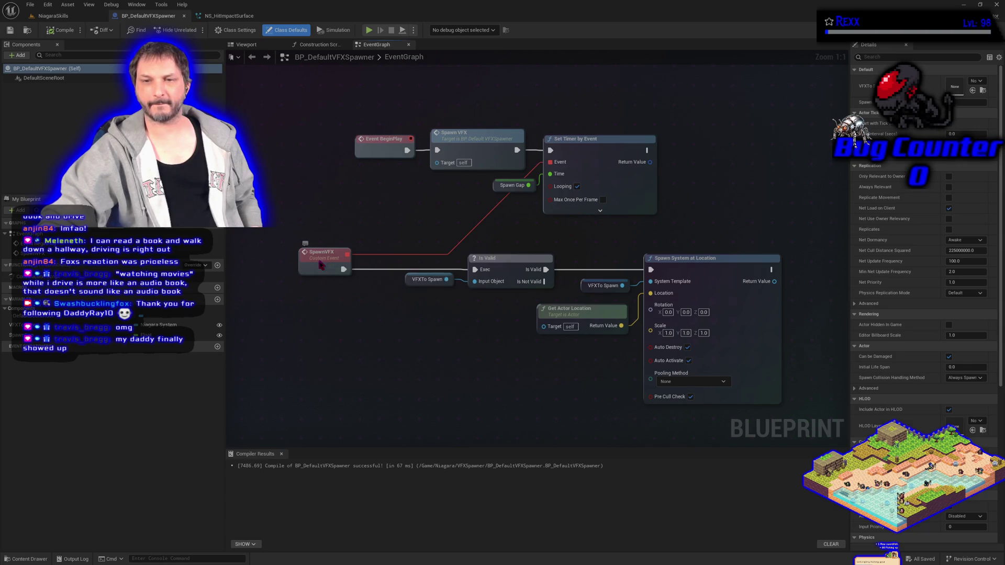
{"action": "left_click", "coordinate": [322, 265]}
{"action": "left_click", "coordinate": [373, 155]}
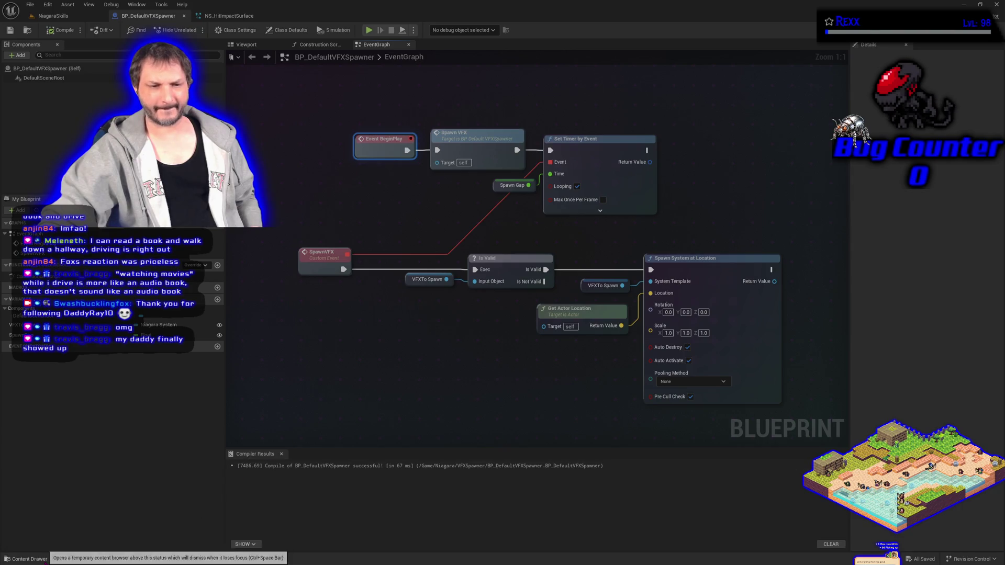
- Open BP_TextureBakery from the Content Drawer's Blueprints folder
{"action": "left_click", "coordinate": [25, 560]}
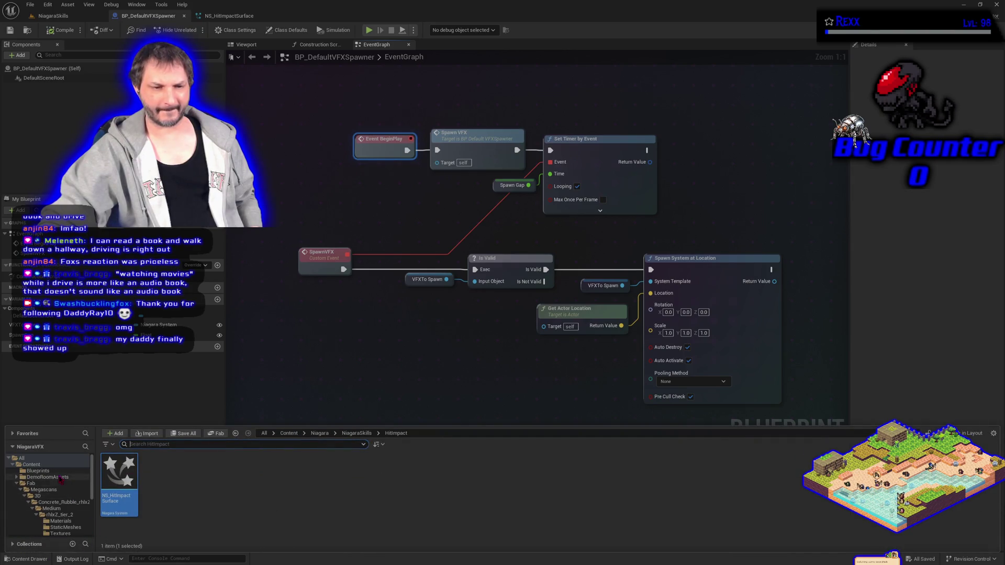
{"action": "left_click", "coordinate": [38, 471]}
{"action": "double_click", "coordinate": [117, 487]}
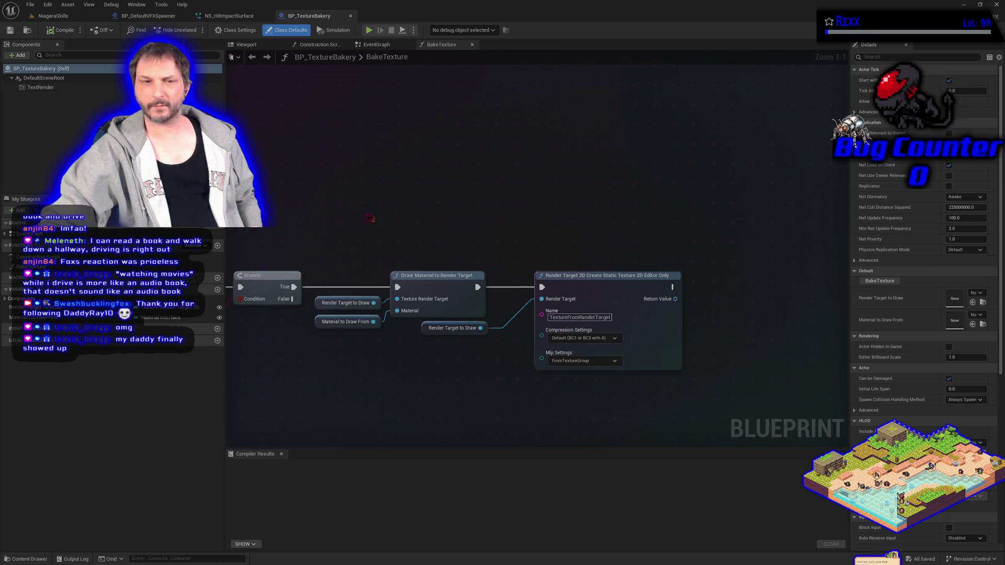
- Inspect the BakeTexture function, then return to the BP_DefaultVFXSpawner event graph
{"action": "mouse_move", "coordinate": [667, 167]}
{"action": "left_mouse_down"}
{"action": "mouse_move", "coordinate": [663, 190]}
{"action": "mouse_move", "coordinate": [509, 181]}
{"action": "left_mouse_up"}
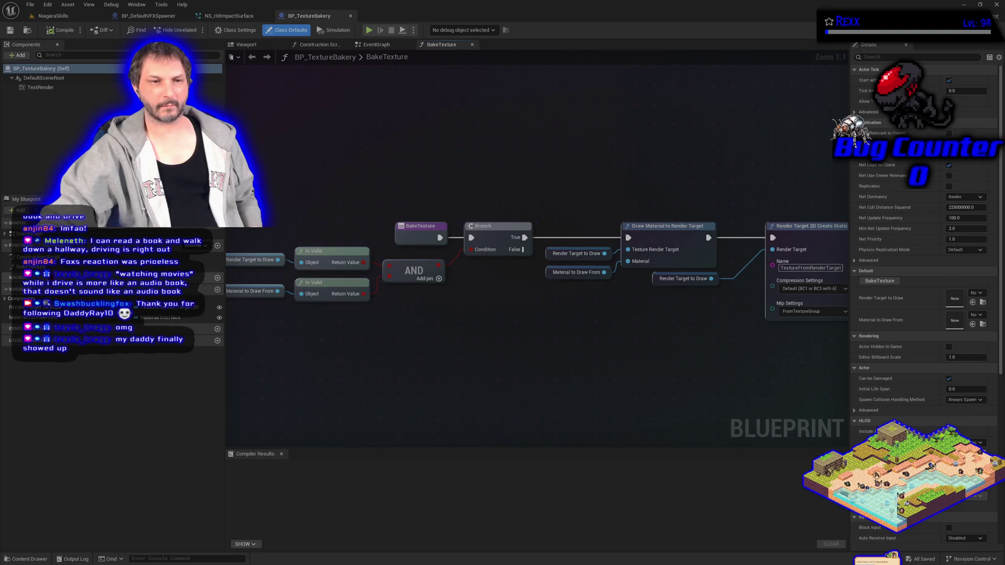
{"action": "left_click", "coordinate": [800, 171]}
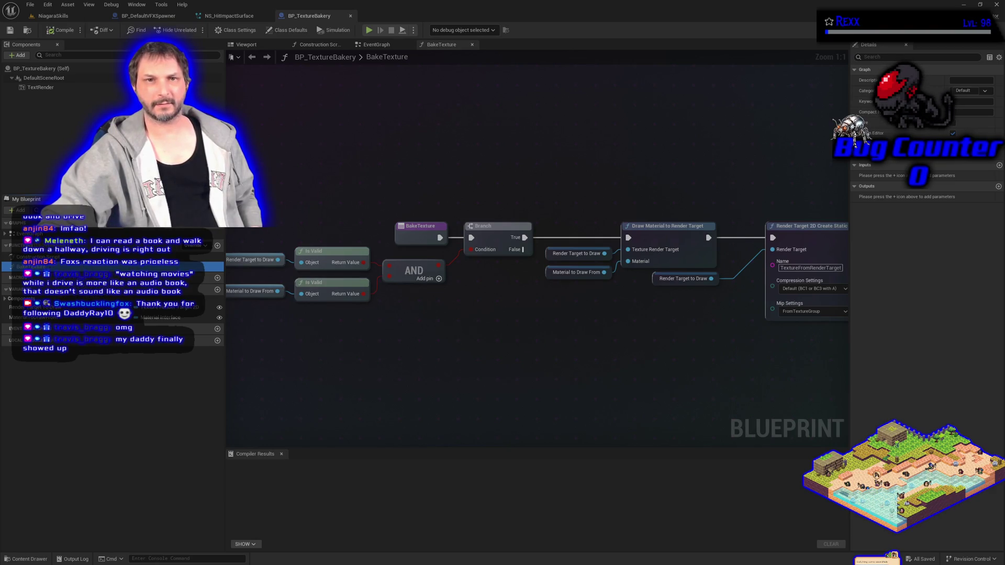
{"action": "left_click", "coordinate": [228, 16]}
{"action": "left_click", "coordinate": [148, 16]}
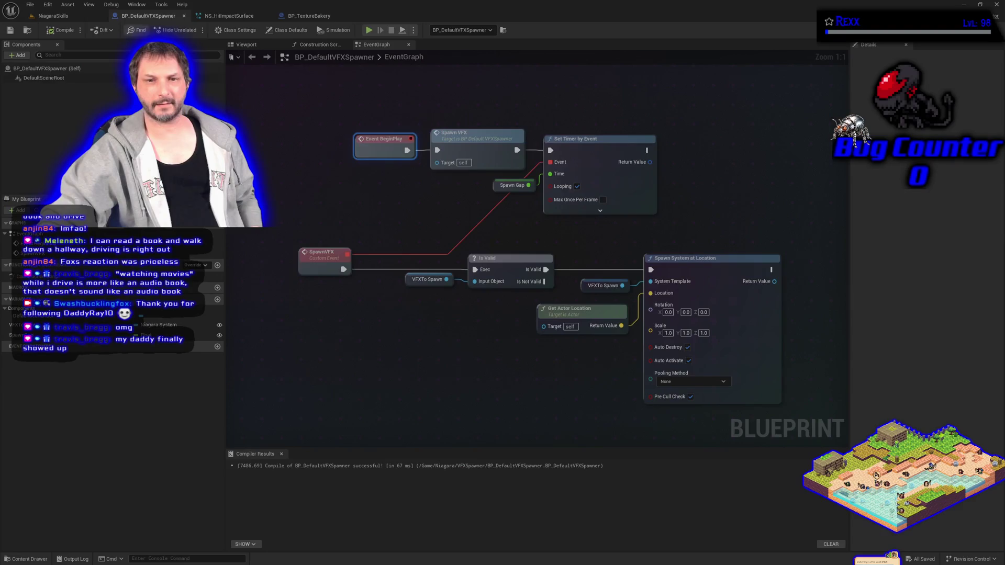
{"action": "left_click", "coordinate": [318, 256]}
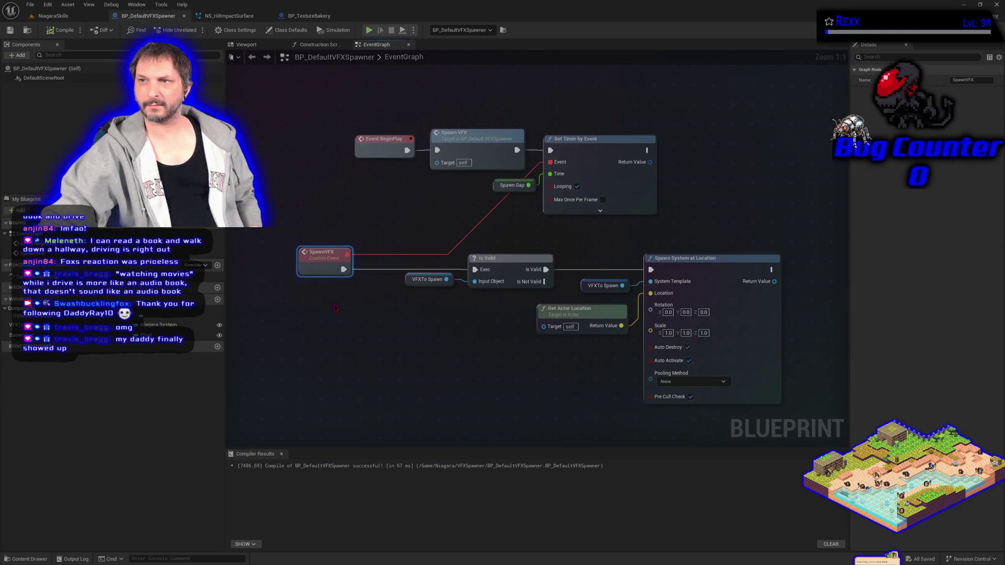
{"action": "left_click_drag", "start_coordinate": [335, 308], "coordinate": [433, 322]}
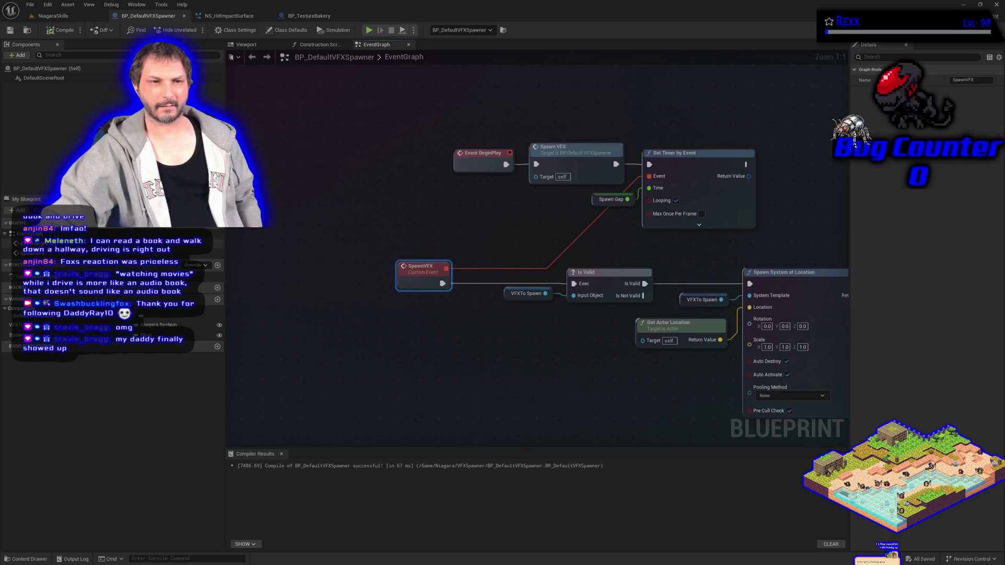
{"action": "right_click", "coordinate": [32, 253]}
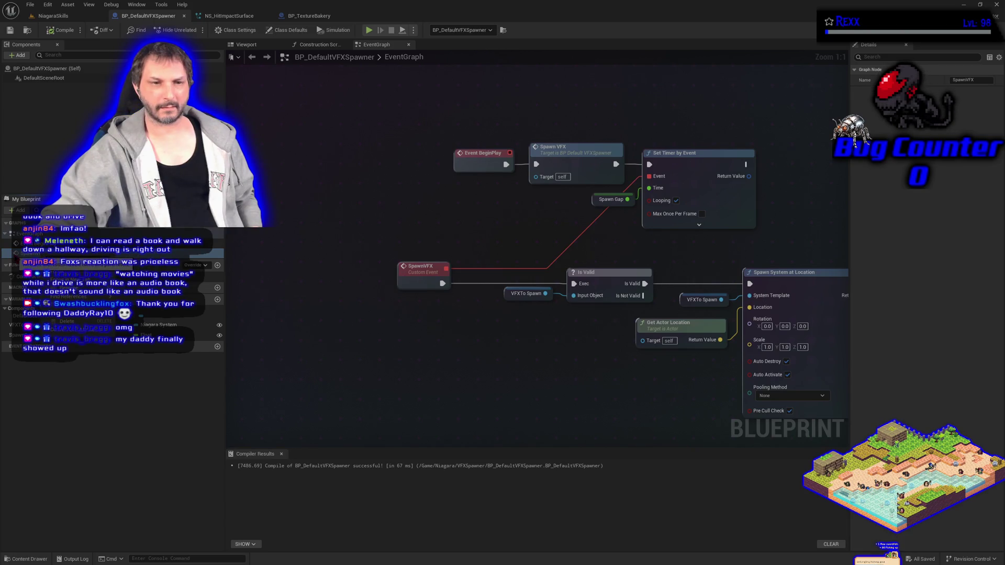
{"action": "key", "text": "Escape"}
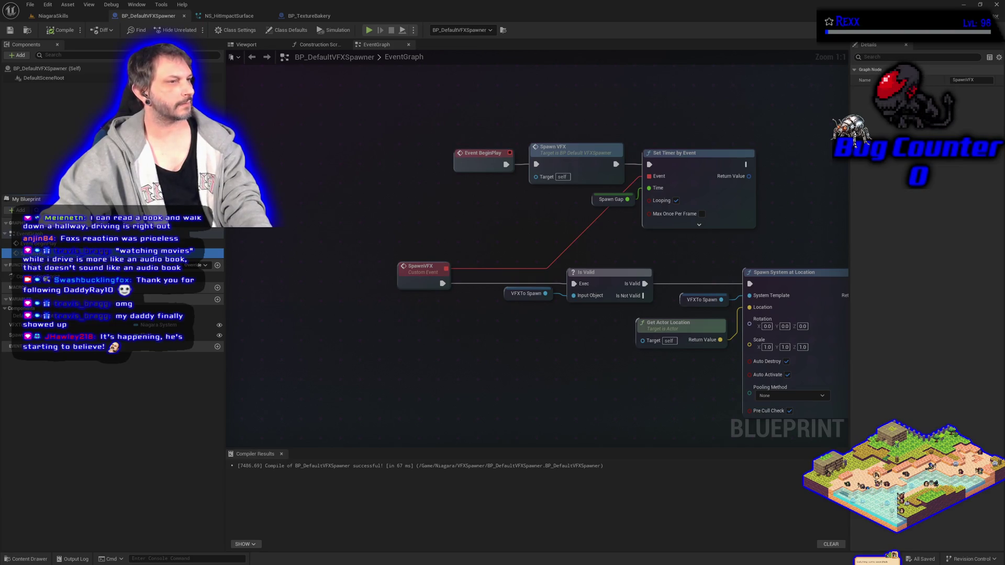
{"action": "left_click", "coordinate": [422, 275]}
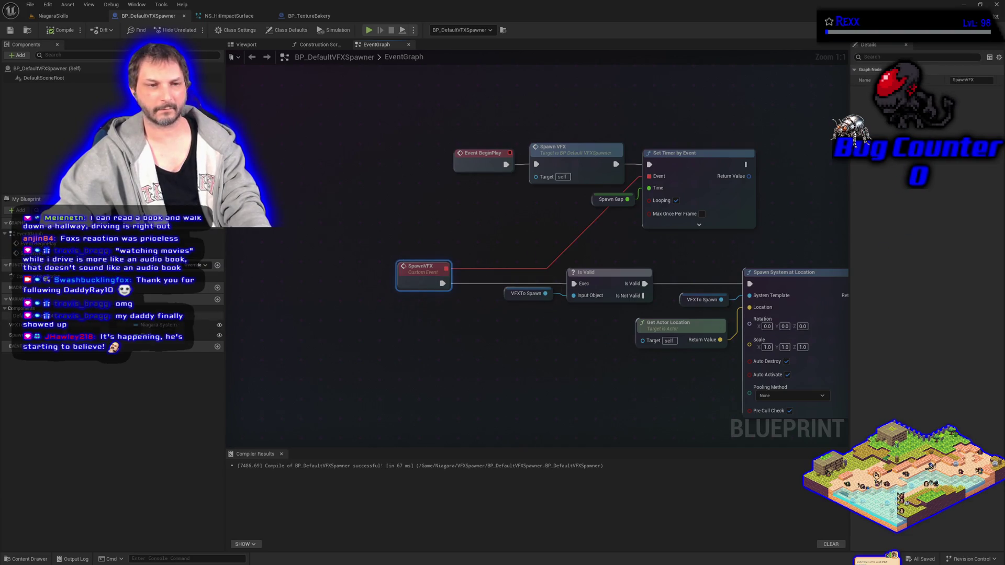
{"action": "left_click", "coordinate": [382, 265]}
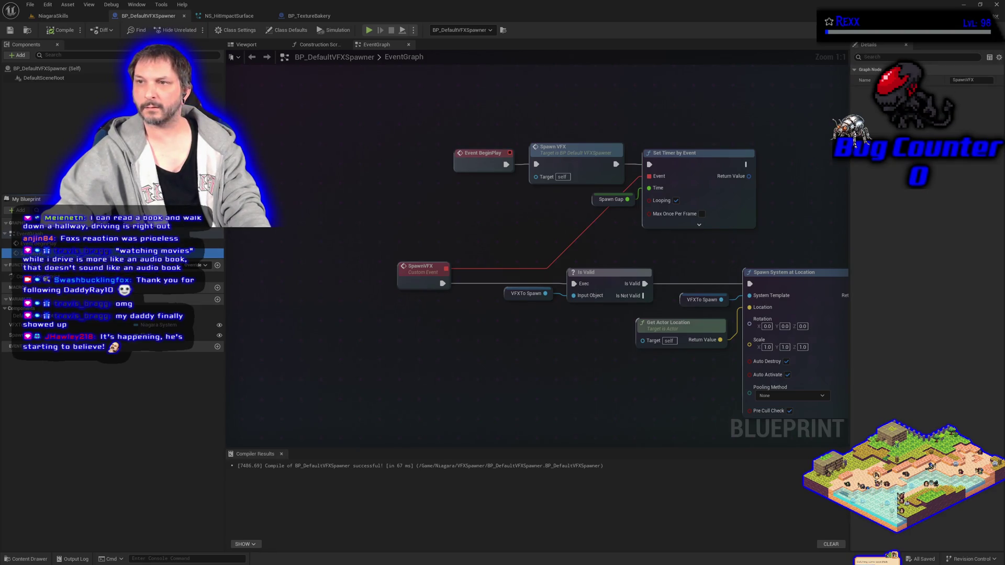
{"action": "left_click_drag", "start_coordinate": [47, 253], "coordinate": [61, 141]}
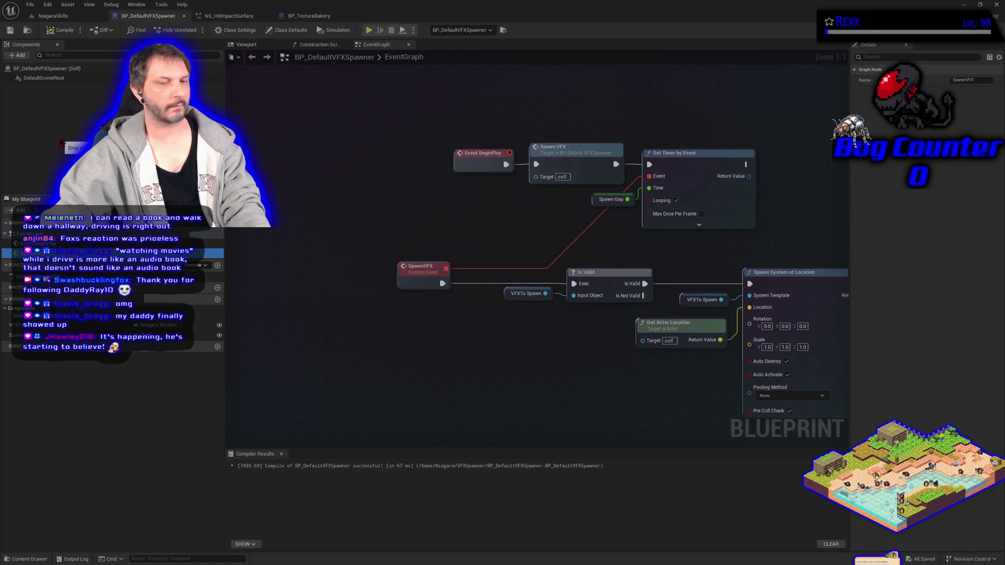
{"action": "left_click_drag", "start_coordinate": [61, 142], "coordinate": [303, 232]}
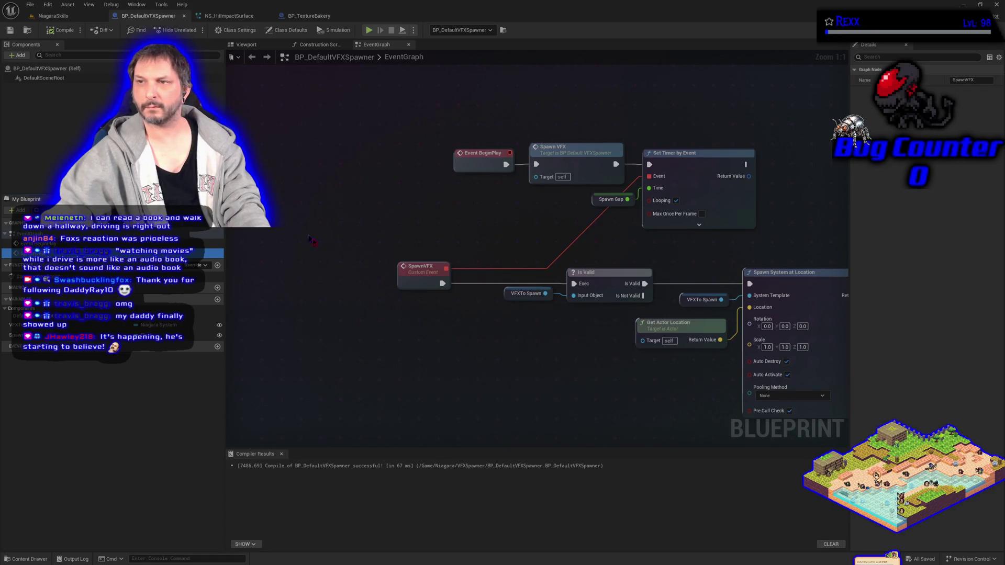
{"action": "right_click", "coordinate": [423, 281]}
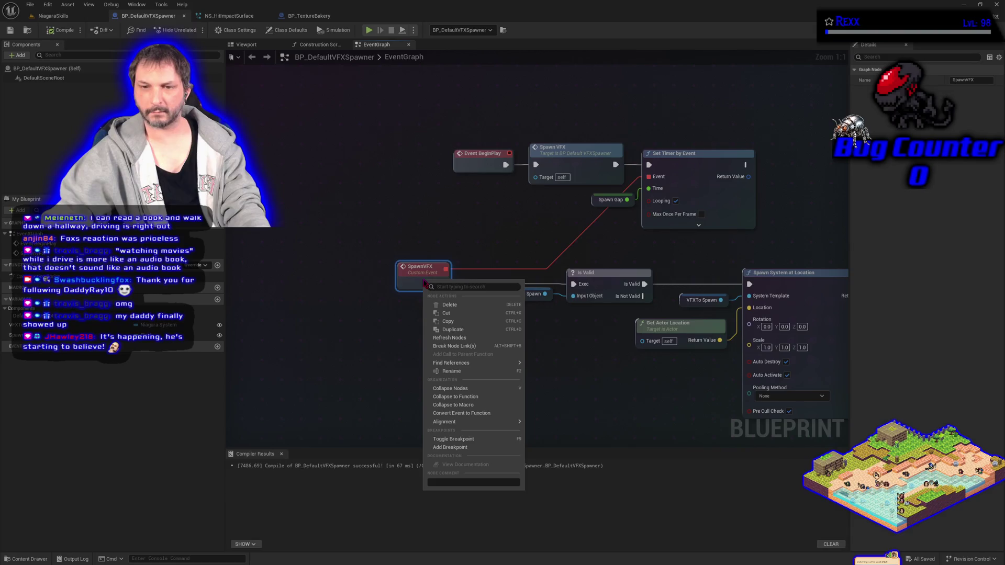
{"action": "left_click", "coordinate": [384, 286]}
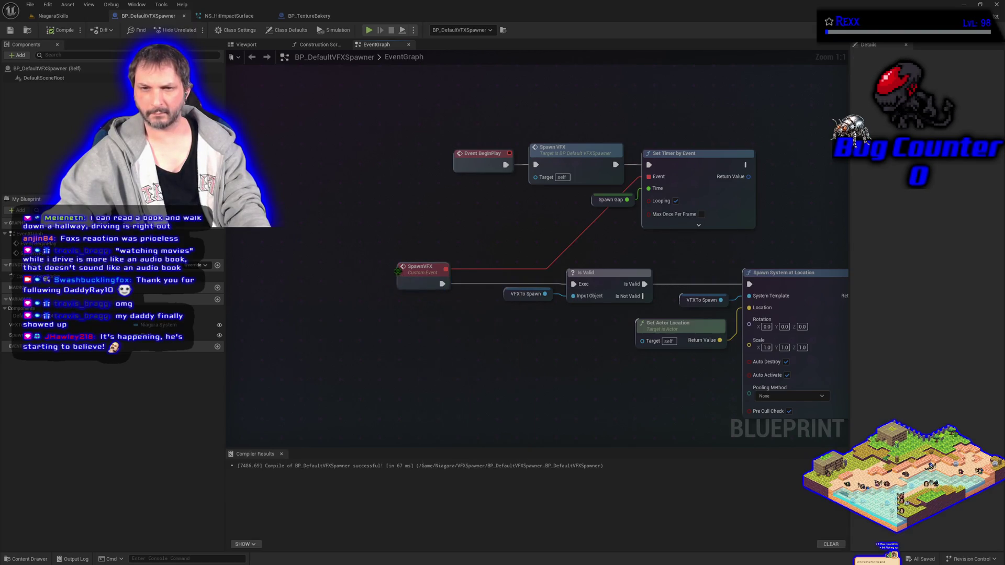
{"action": "left_click", "coordinate": [368, 289]}
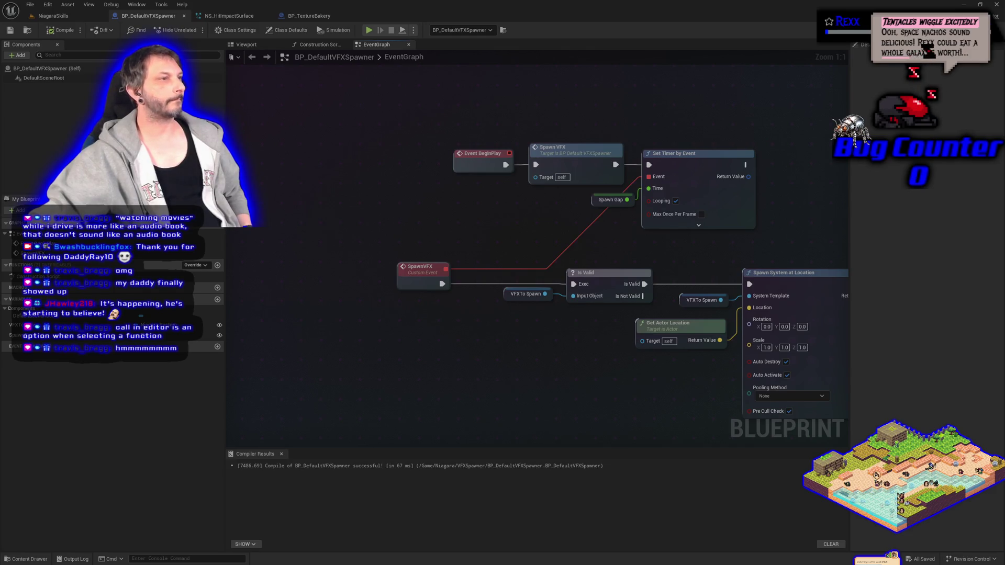
{"action": "key", "text": "alt+Tab"}
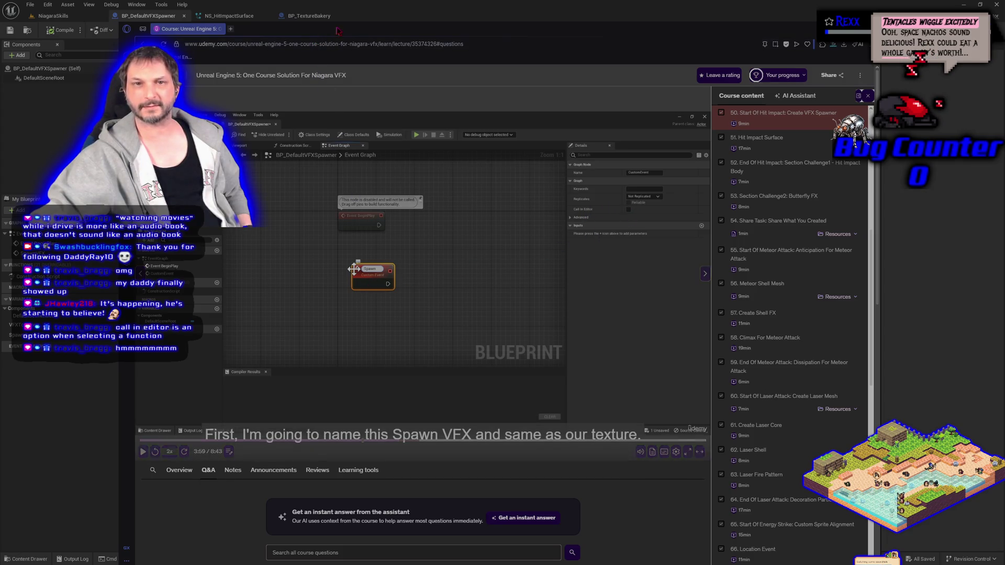
{"action": "key", "text": "alt+Tab"}
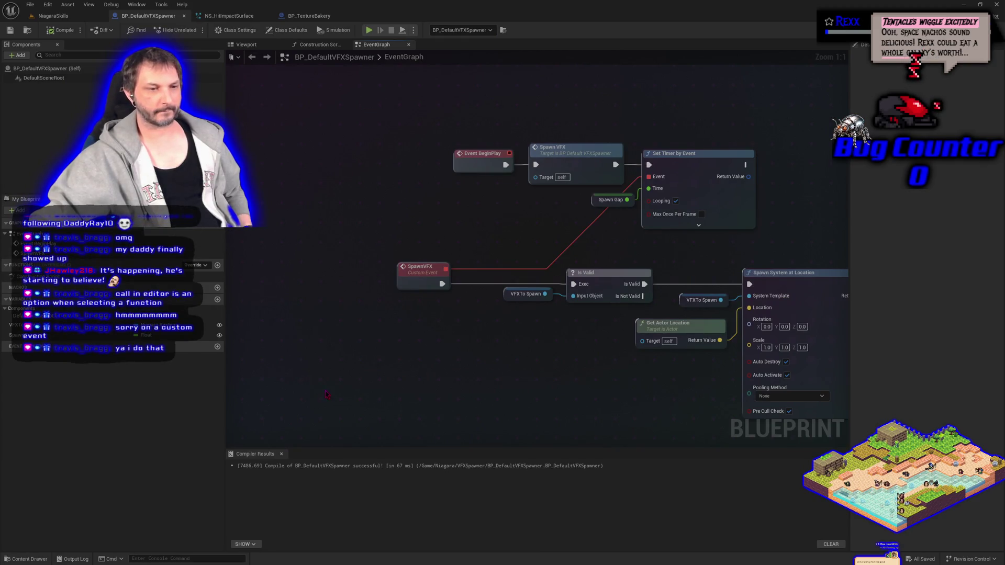
- Disconnect SpawnVFX from Set Timer by Event, enable Call In Editor on it, then compile and save
{"action": "left_click", "coordinate": [417, 283]}
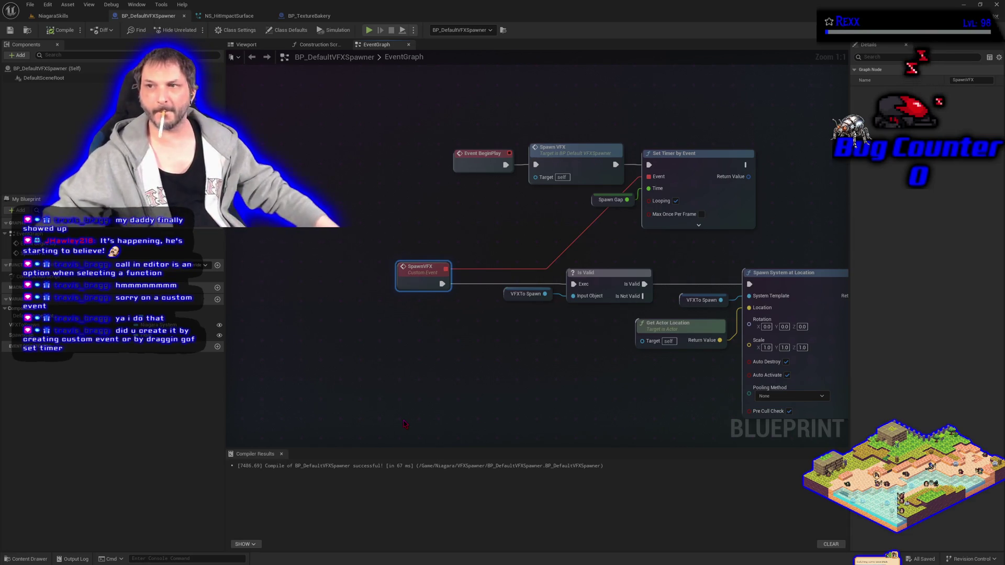
{"action": "left_click", "coordinate": [446, 270], "text": "alt"}
{"action": "left_click", "coordinate": [382, 344]}
{"action": "left_click", "coordinate": [404, 278]}
{"action": "left_click", "coordinate": [953, 129]}
{"action": "left_click", "coordinate": [46, 30]}
{"action": "left_click", "coordinate": [15, 35]}
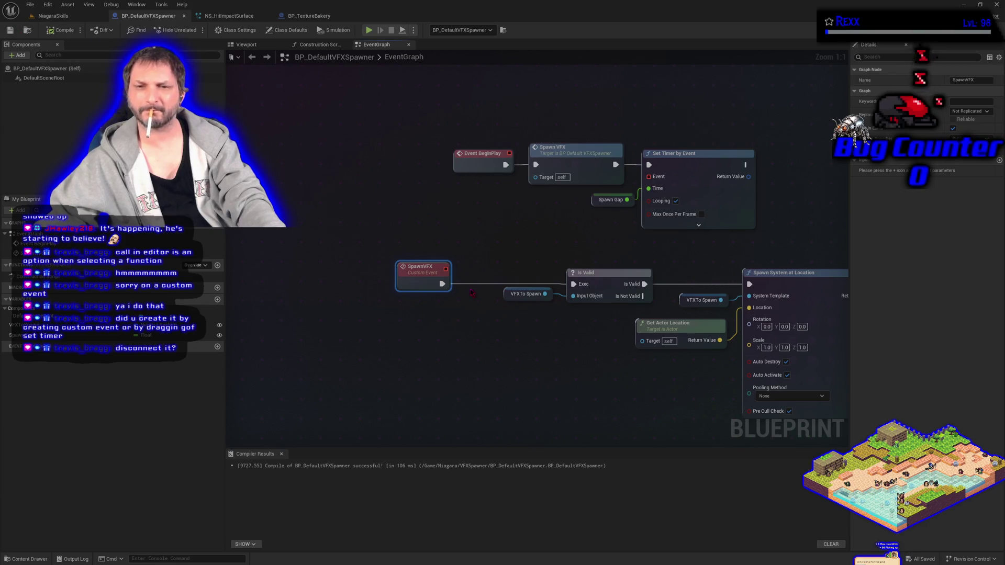
- Wire SpawnVFX to Set Timer by Event's Event pin, compile, save, and return to the NiagaraSkills level
{"action": "mouse_move", "coordinate": [446, 269]}
{"action": "left_mouse_down"}
{"action": "mouse_move", "coordinate": [472, 276]}
{"action": "mouse_move", "coordinate": [602, 217]}
{"action": "mouse_move", "coordinate": [648, 176]}
{"action": "left_mouse_up"}
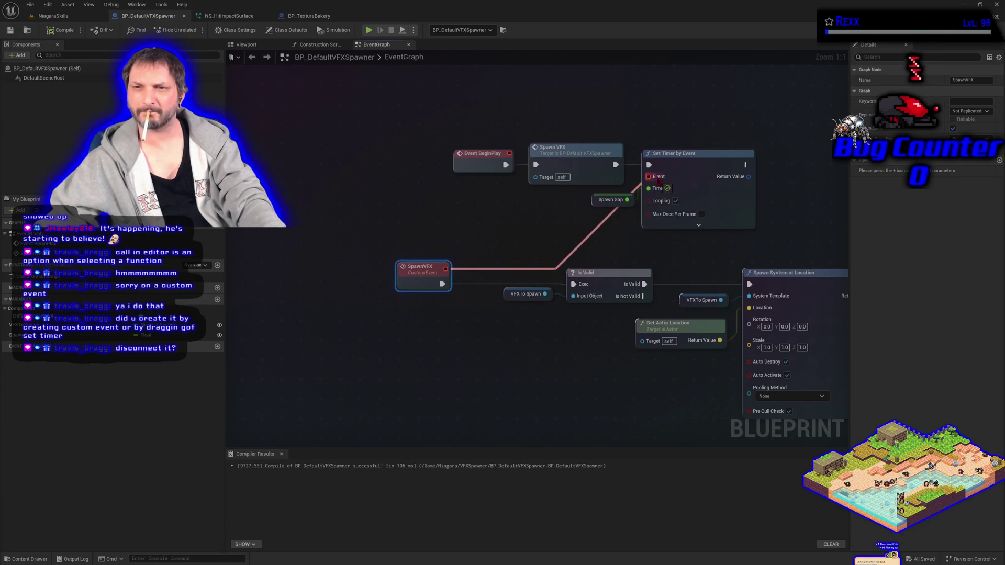
{"action": "left_click", "coordinate": [58, 32]}
{"action": "left_click", "coordinate": [10, 30]}
{"action": "left_click", "coordinate": [52, 15]}
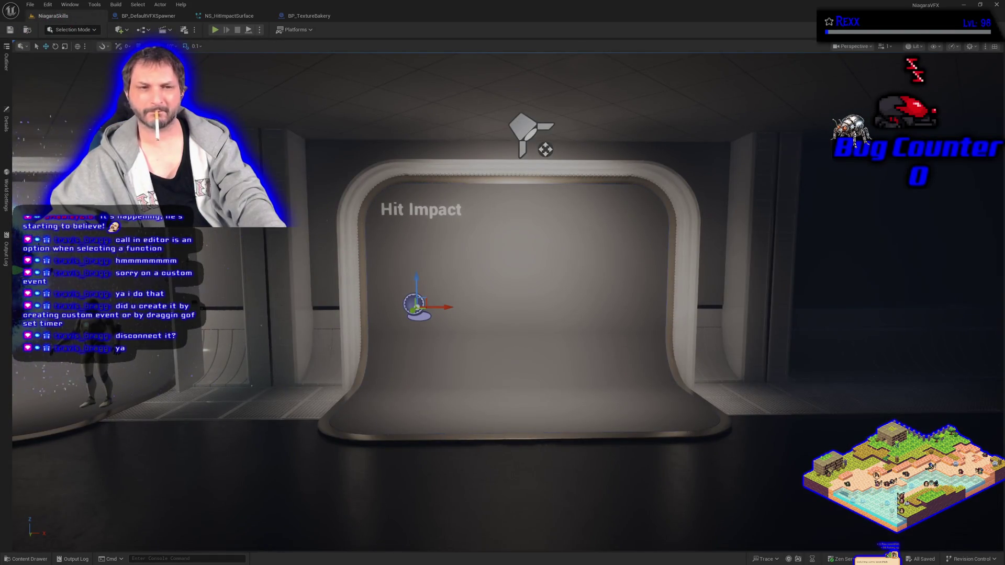
- View the placed spawner's details, then bring up BP_TextureBakery's BakeTexture graph
{"action": "left_click", "coordinate": [7, 126]}
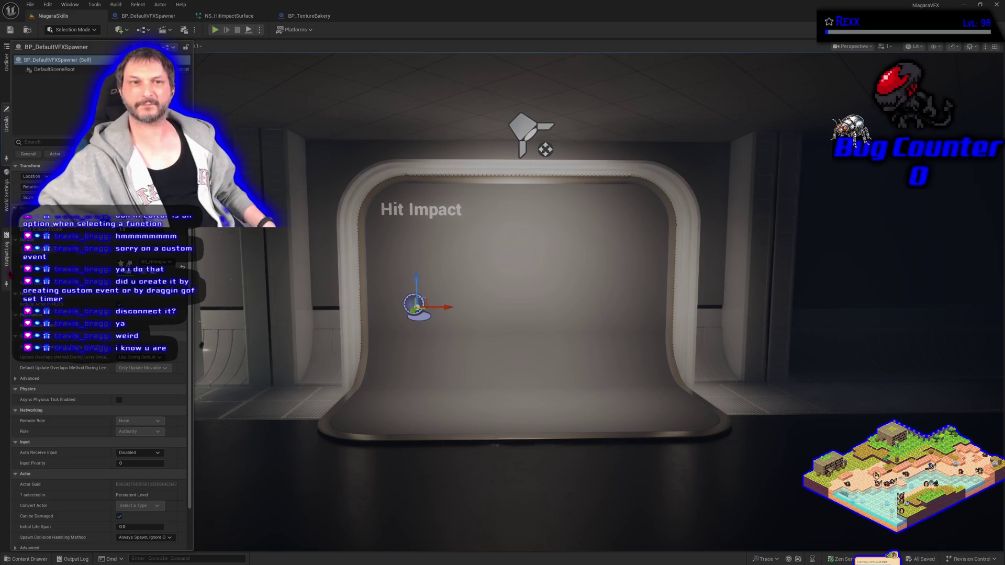
{"action": "left_click", "coordinate": [317, 16]}
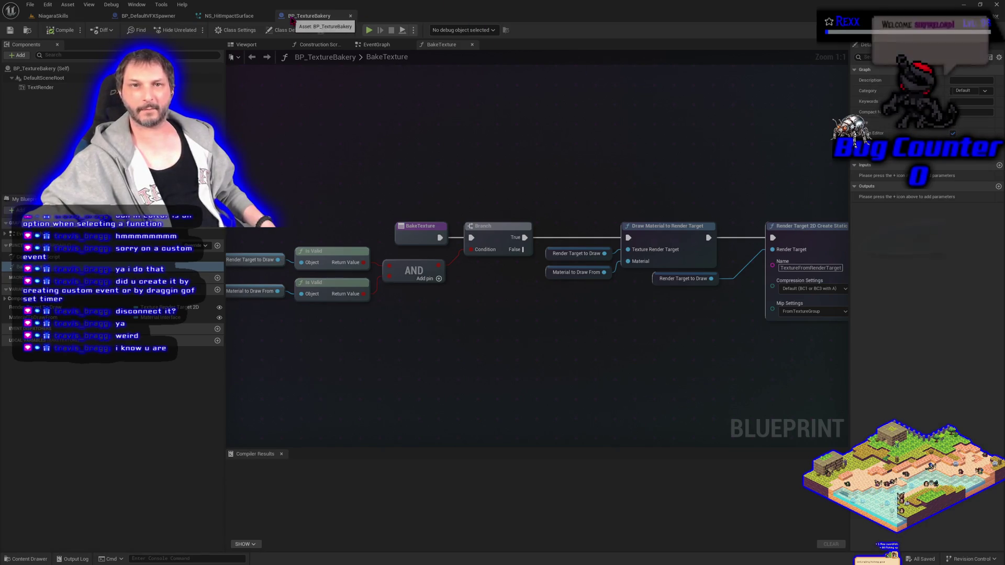
- Close the BP_TextureBakery blueprint and go back to the NiagaraSkills level tab
{"action": "left_click", "coordinate": [350, 16]}
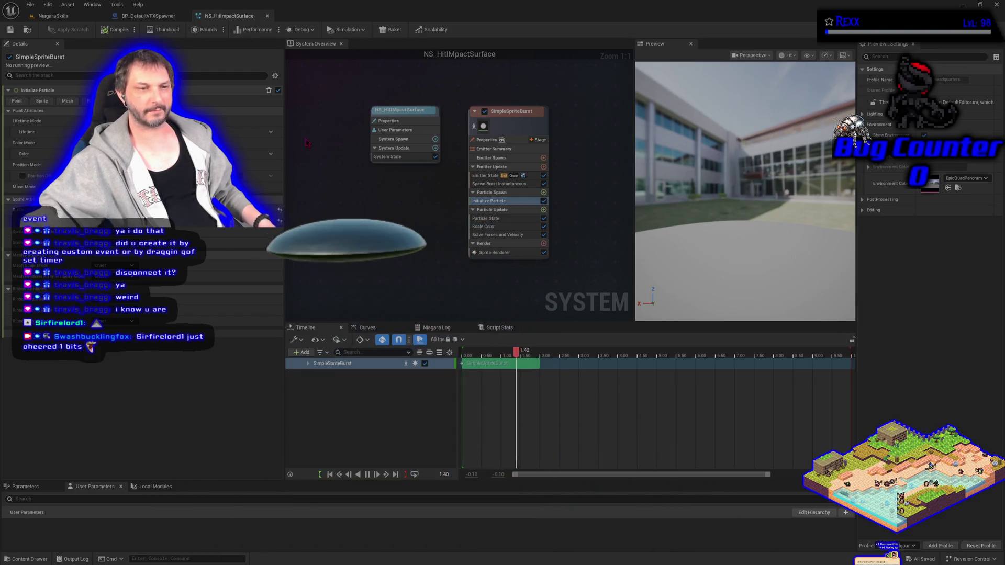
{"action": "left_click", "coordinate": [52, 16]}
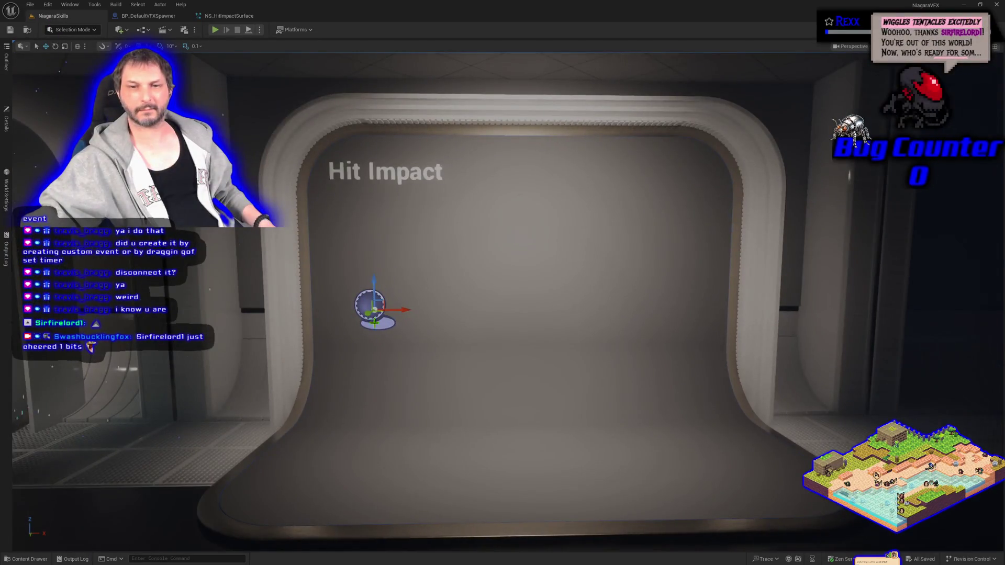
- Review the spawner's details and the Outliner's 14 actors, pause media playback, and briefly visit Chrome
{"action": "left_click", "coordinate": [6, 119]}
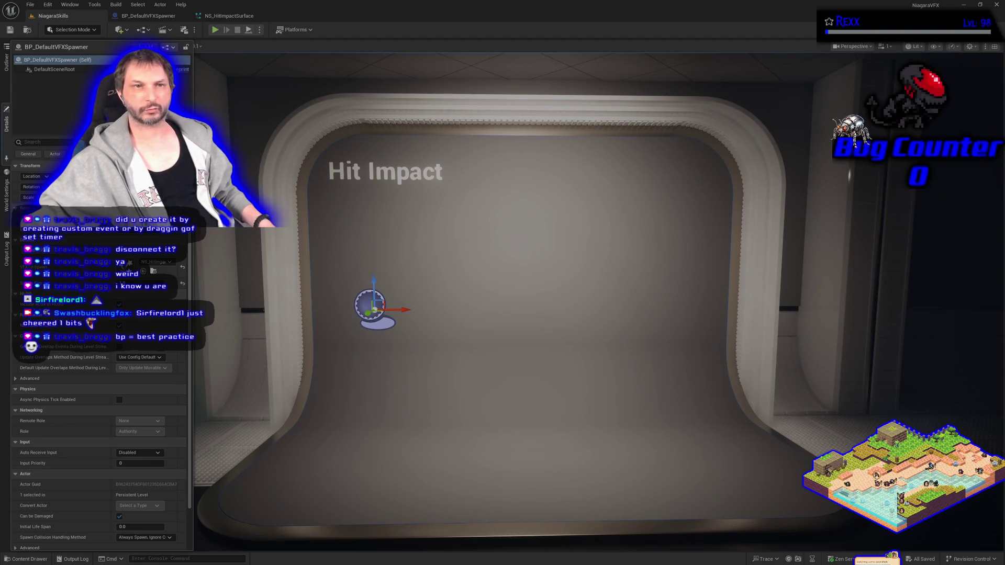
{"action": "left_click", "coordinate": [6, 64]}
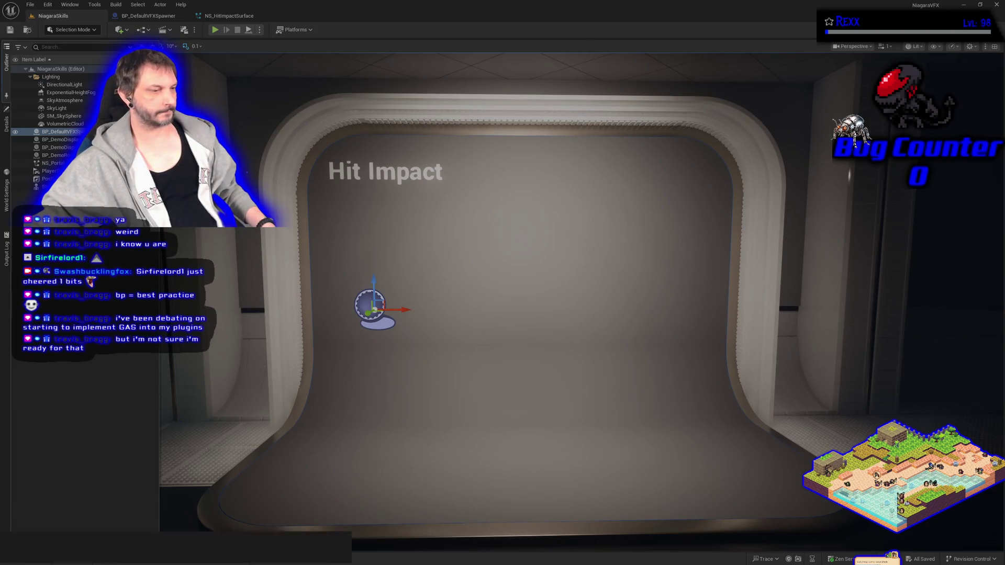
{"action": "left_click", "coordinate": [251, 545]}
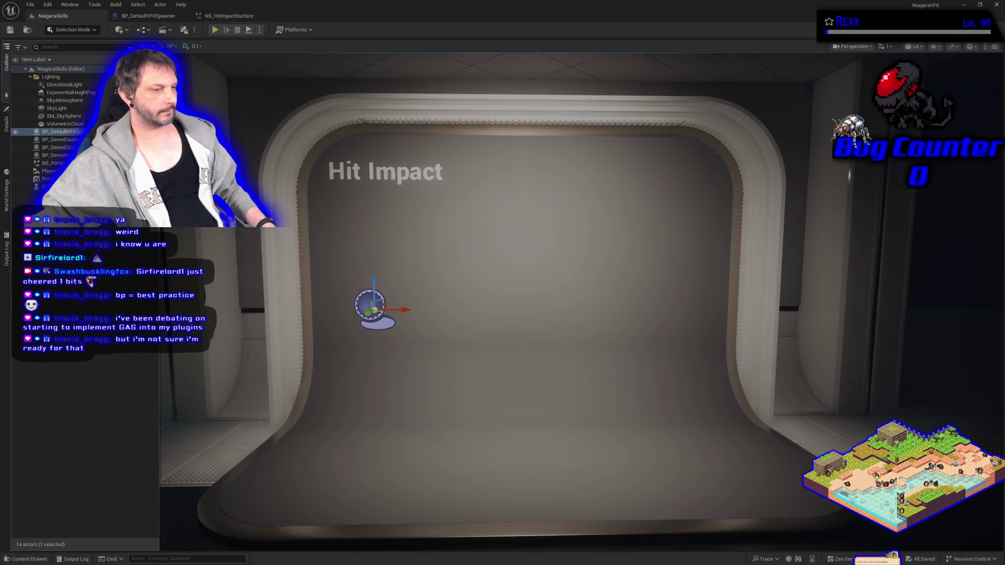
{"action": "key", "text": "alt+Tab"}
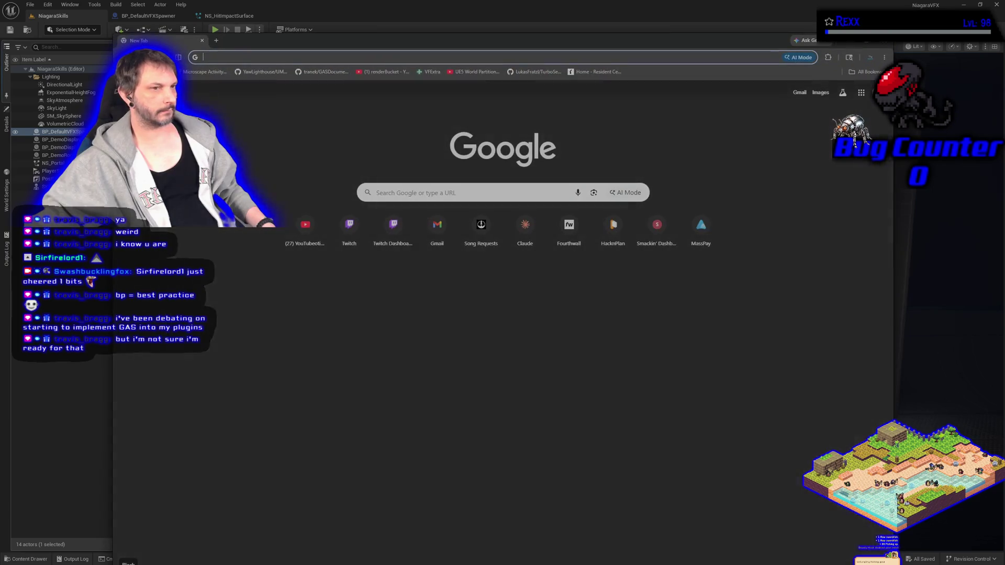
{"action": "key", "text": "alt+Tab"}
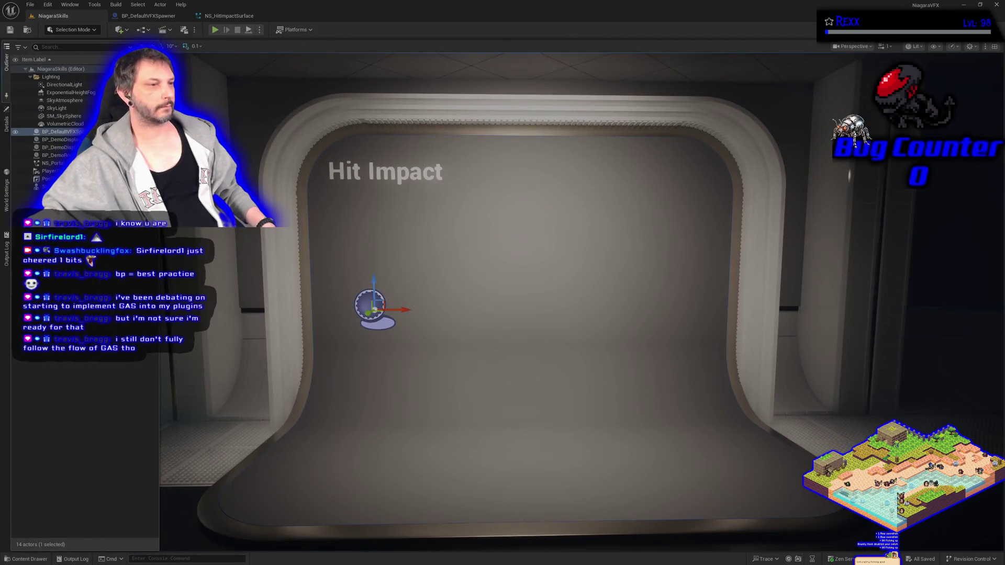
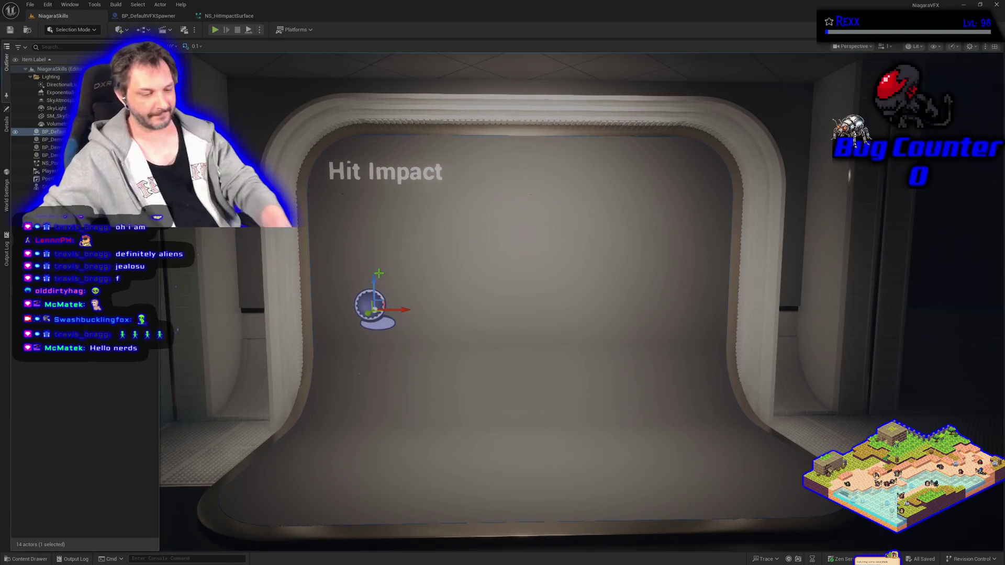
- Fly the camera over to the Portal booth and switch to Game View to hide editor icons
{"action": "key", "text": "s"}
{"action": "key", "text": "a"}
{"action": "key", "text": "a"}
{"action": "key", "text": "w"}
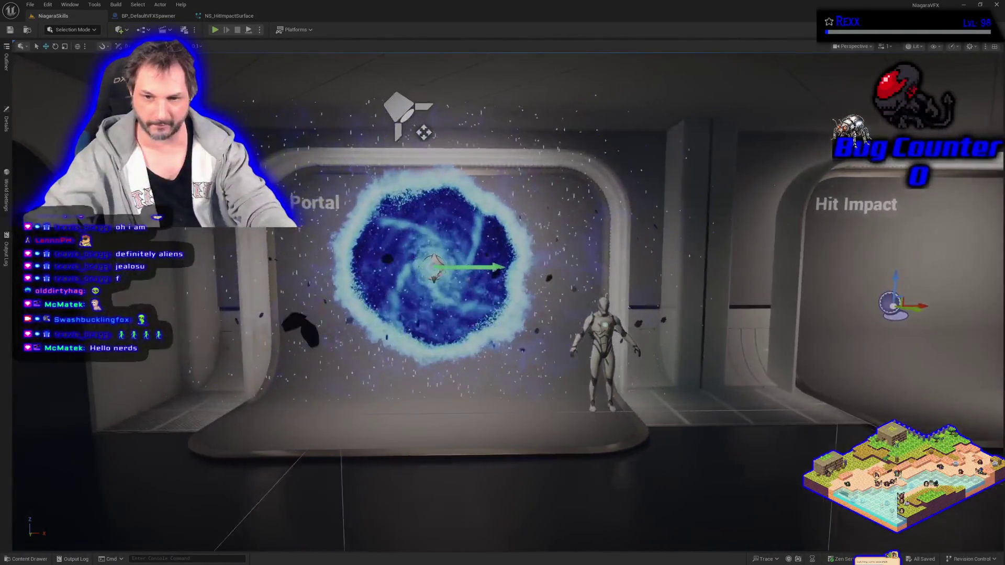
{"action": "key", "text": "g"}
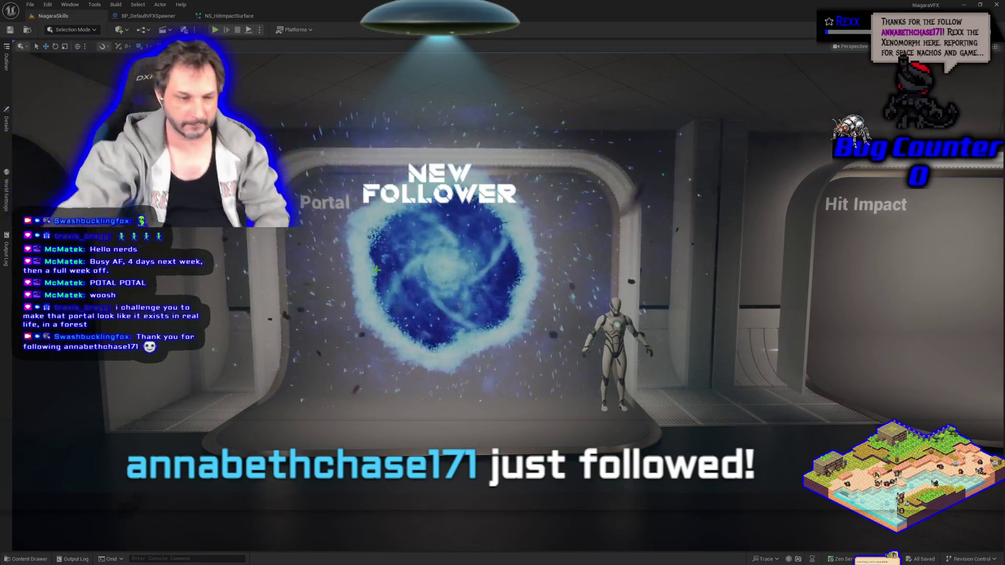
{"action": "left_click", "coordinate": [33, 561]}
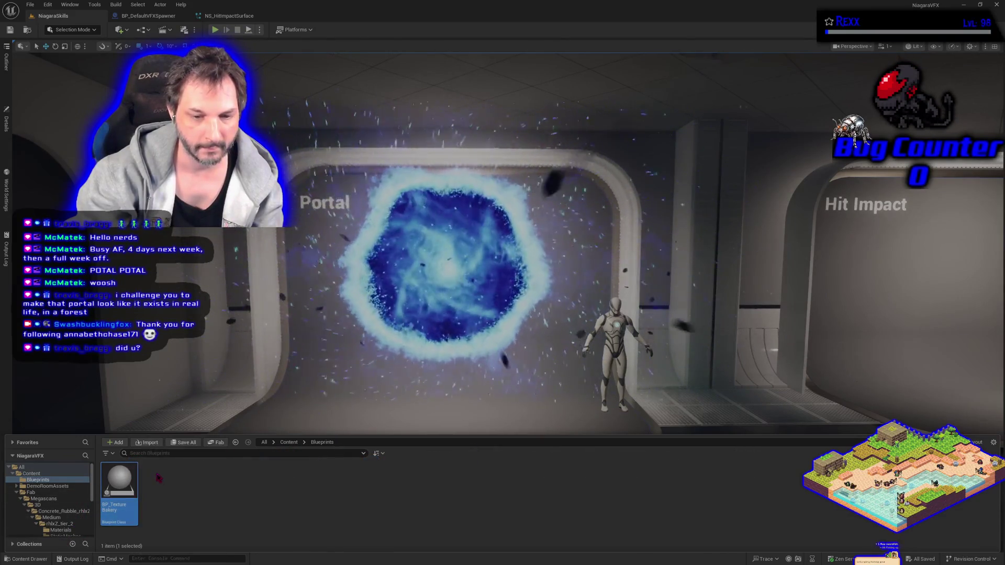
- Open the Fab marketplace from the Content Drawer toolbar
{"action": "left_click", "coordinate": [219, 443]}
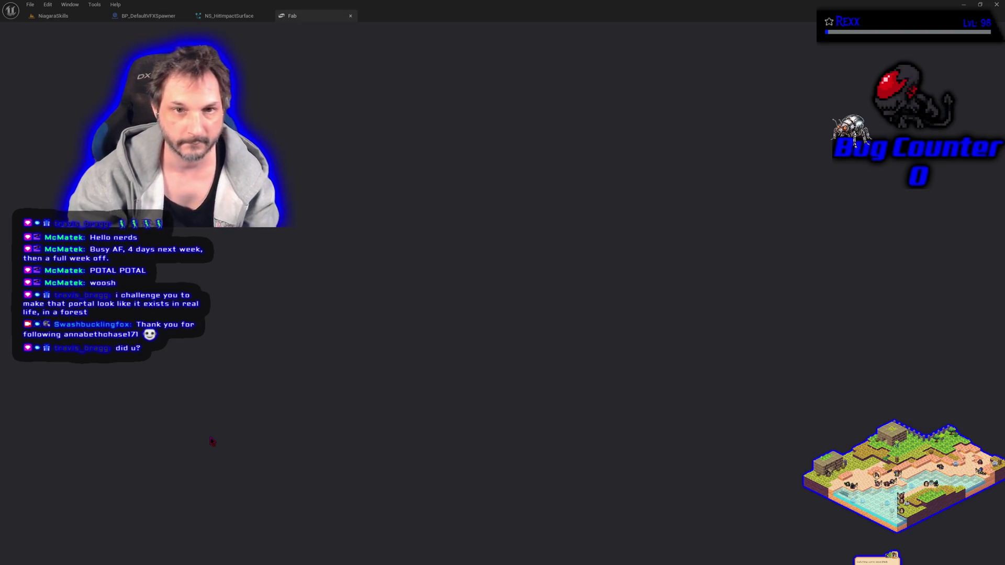
- Close the blank Fab tab and reopen Fab through Window > Fab to load the Discover storefront
{"action": "left_click", "coordinate": [351, 15]}
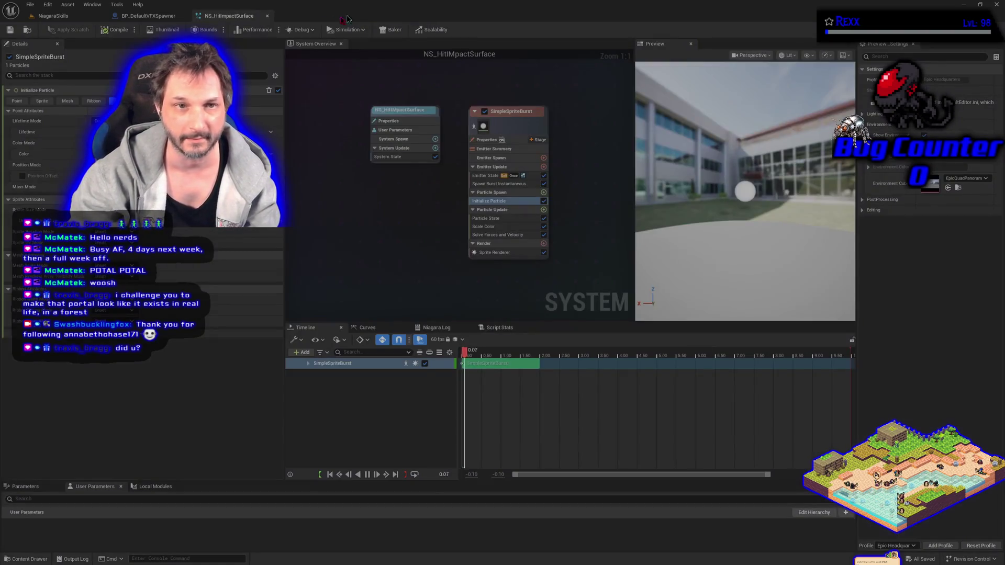
{"action": "left_click", "coordinate": [93, 4]}
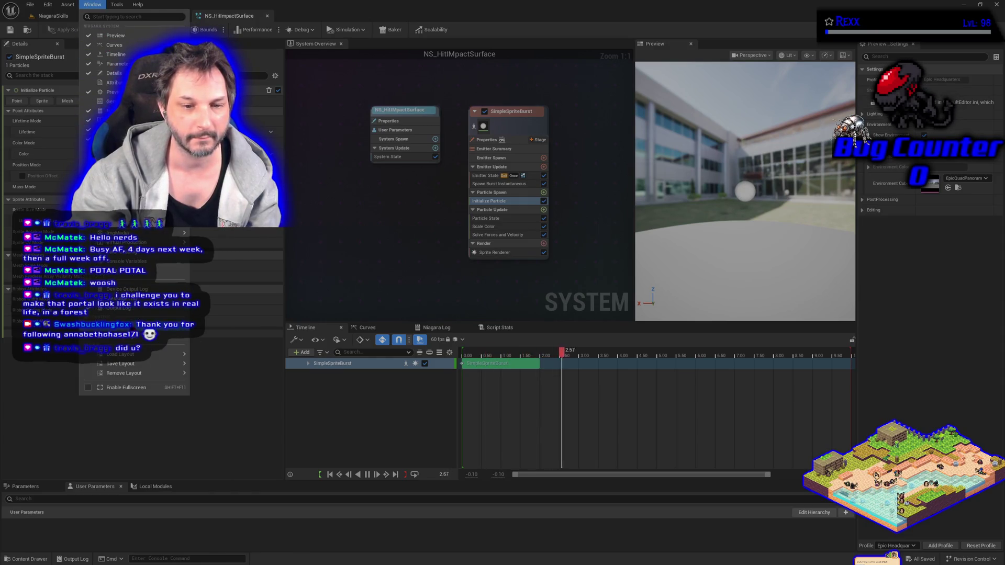
{"action": "left_click", "coordinate": [135, 326]}
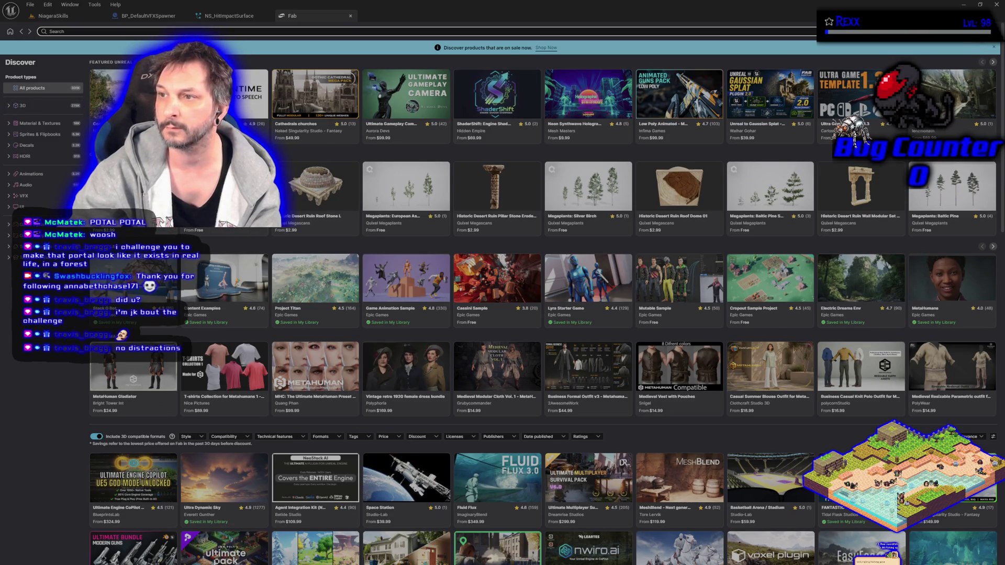
- Open the [SCANS] Ruined Crypt product page from My Library
{"action": "left_click", "coordinate": [950, 43]}
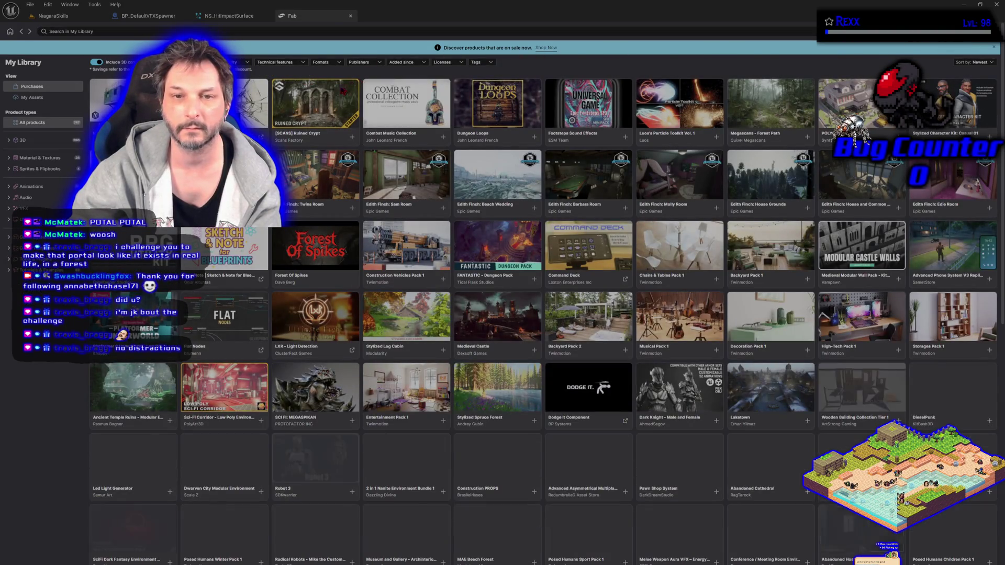
{"action": "left_click", "coordinate": [311, 113]}
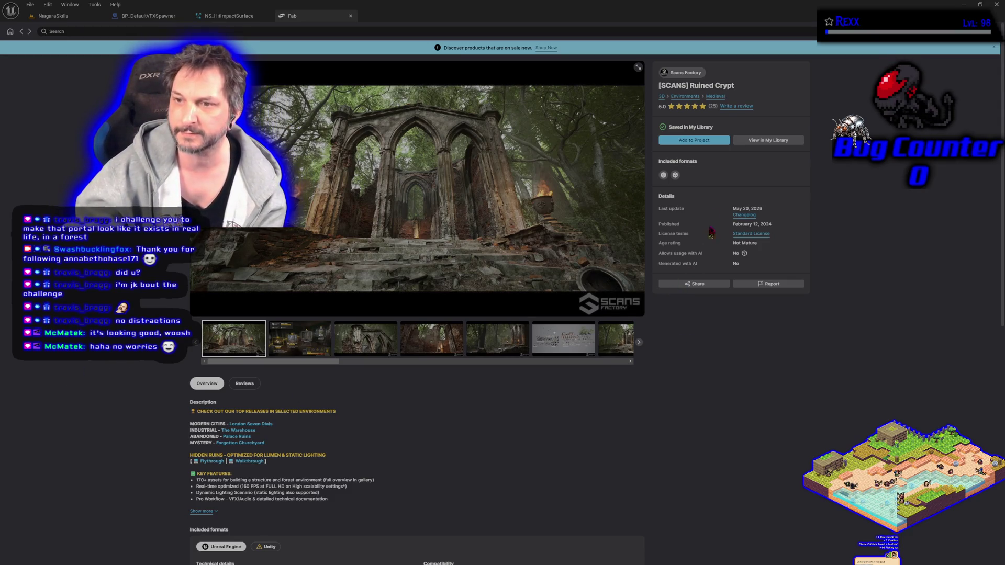
- Add the [SCANS] Ruined Crypt pack to the project, then close the Fab tab
{"action": "left_click", "coordinate": [708, 141]}
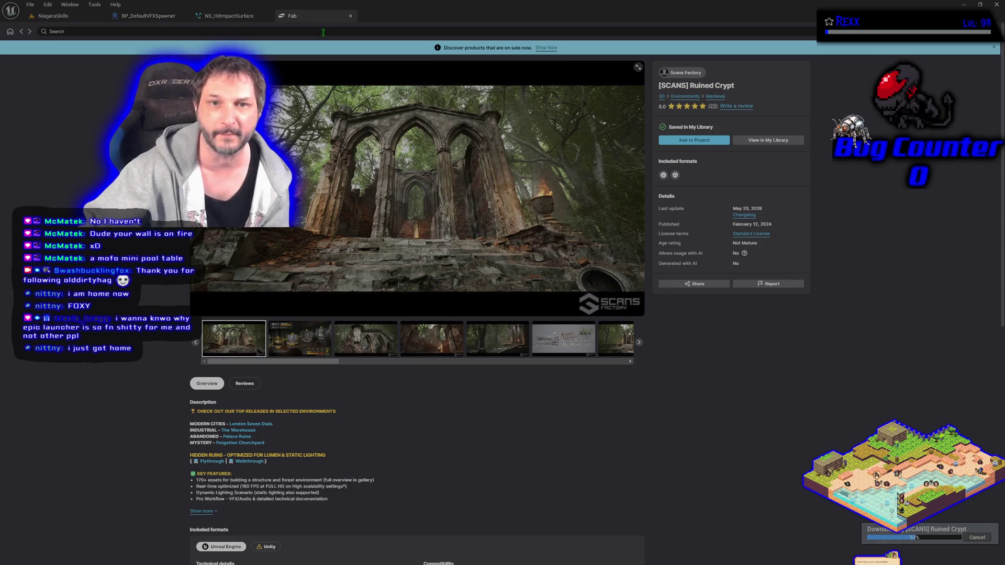
{"action": "left_click", "coordinate": [351, 16]}
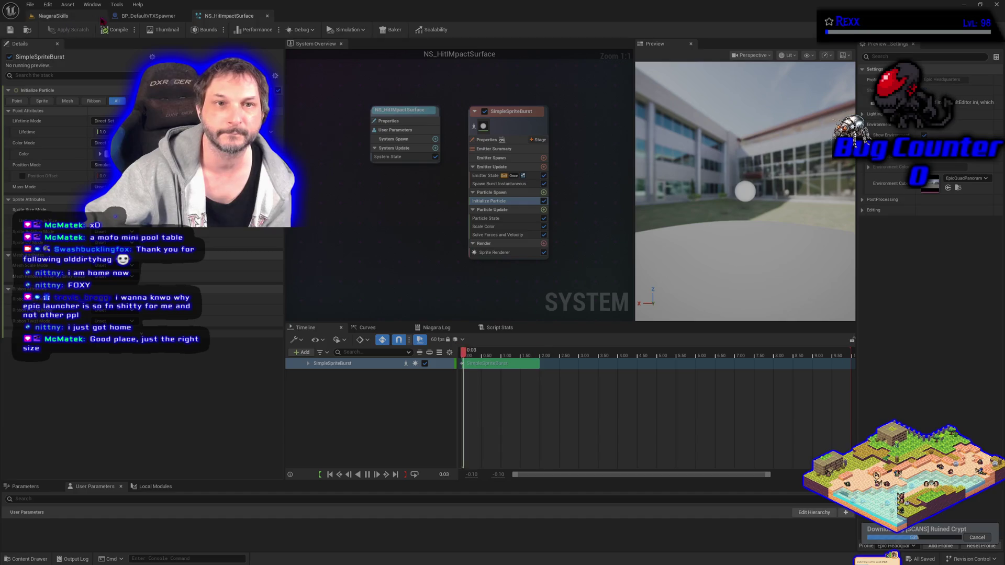
- Switch back to the NiagaraSkills level tab
{"action": "left_click", "coordinate": [78, 17]}
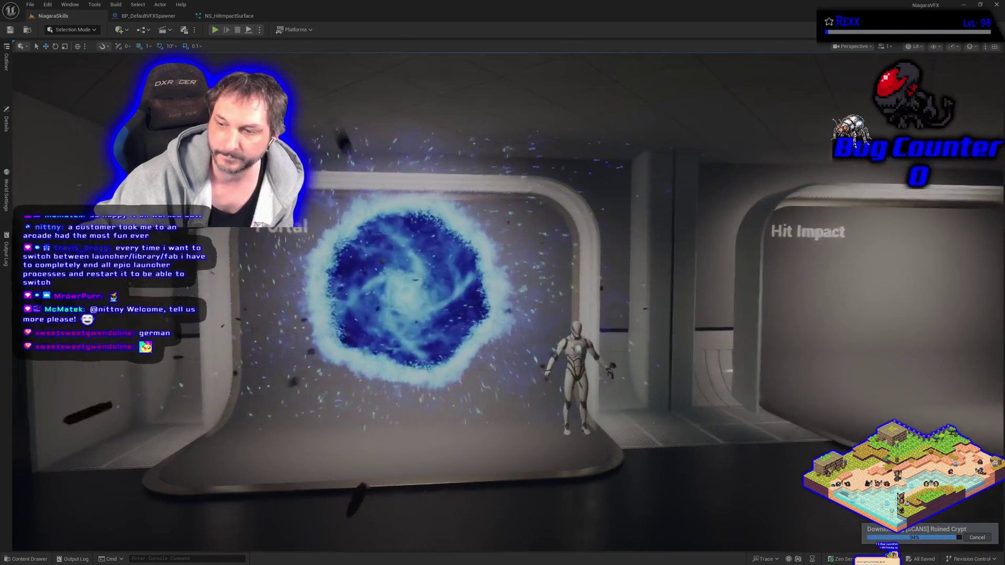
- Swing the view toward the portal stage and close the Content Drawer with Ctrl+Space
{"action": "left_click_drag", "start_coordinate": [258, 360], "coordinate": [206, 360]}
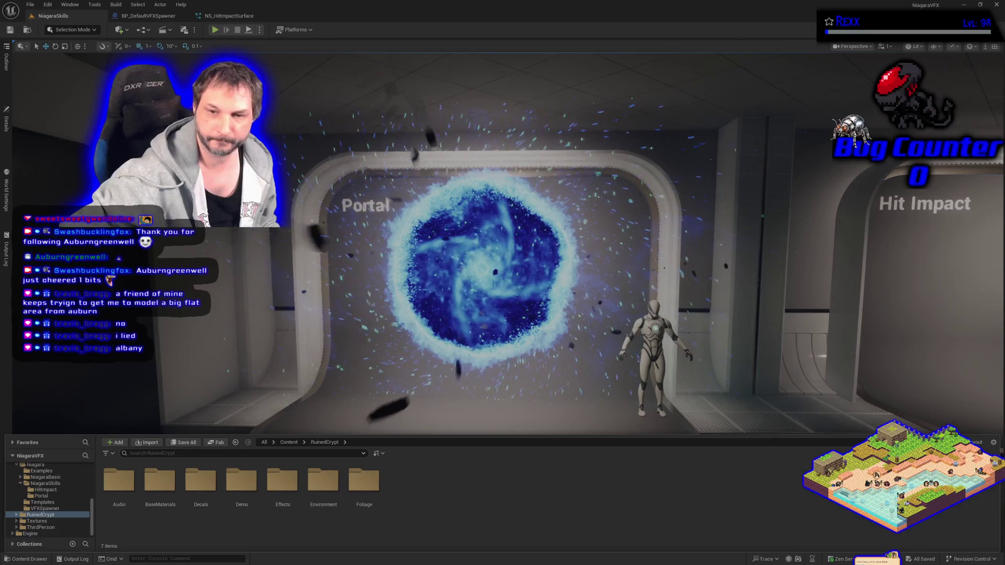
{"action": "key", "text": "ctrl+space"}
{"action": "scroll", "coordinate": [503, 262], "scroll_direction": "up", "scroll_amount": 3}
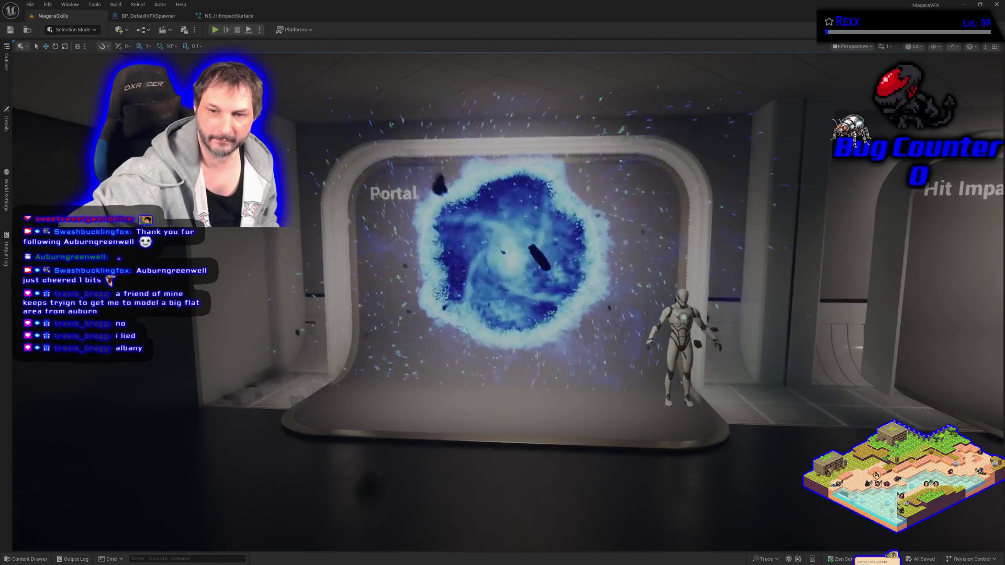
{"action": "scroll", "coordinate": [554, 375], "scroll_direction": "down", "scroll_amount": 4}
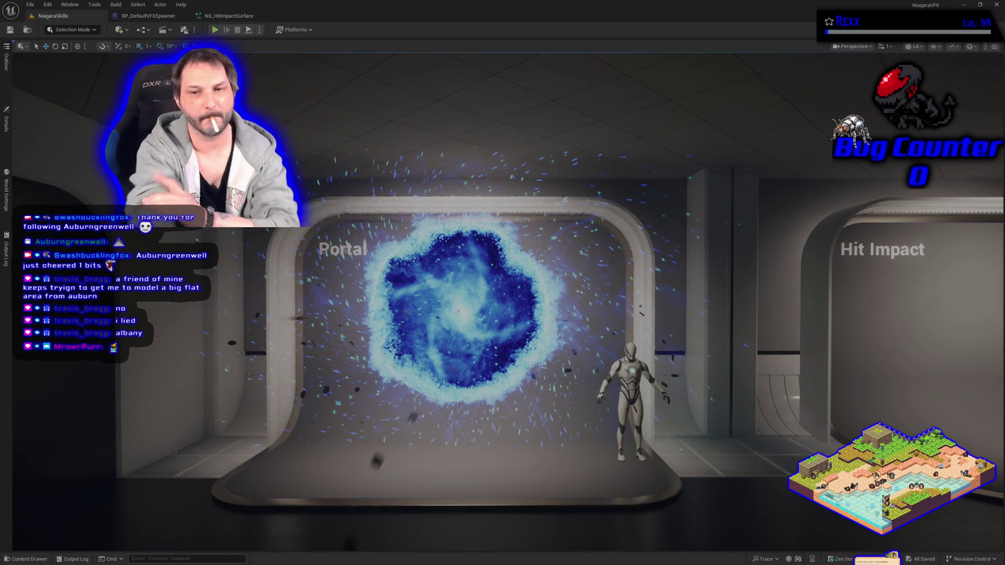
{"action": "left_click_drag", "start_coordinate": [368, 296], "coordinate": [357, 309]}
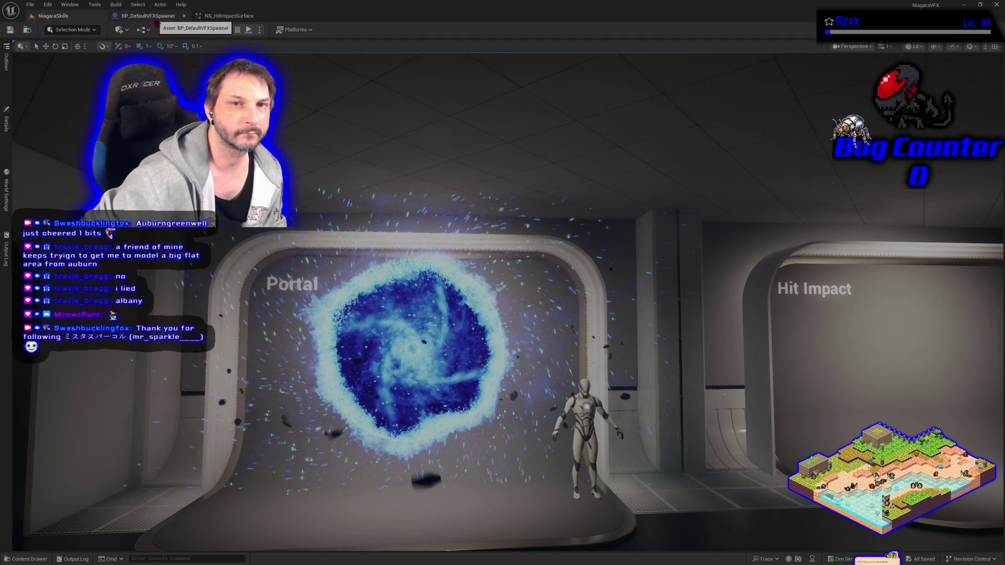
{"action": "left_click", "coordinate": [184, 16]}
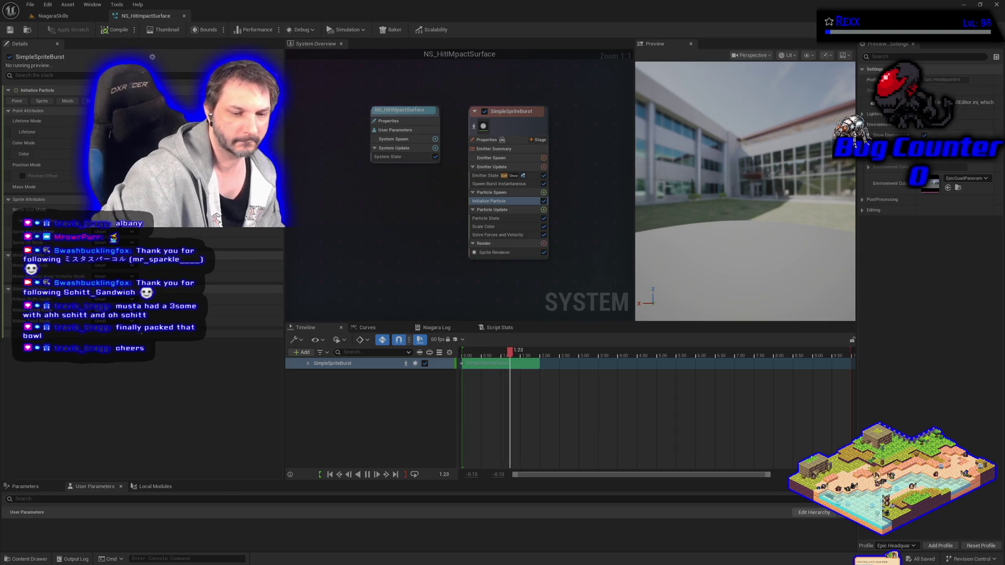
- Open the Content Drawer to browse the project's assets
{"action": "left_click", "coordinate": [27, 559]}
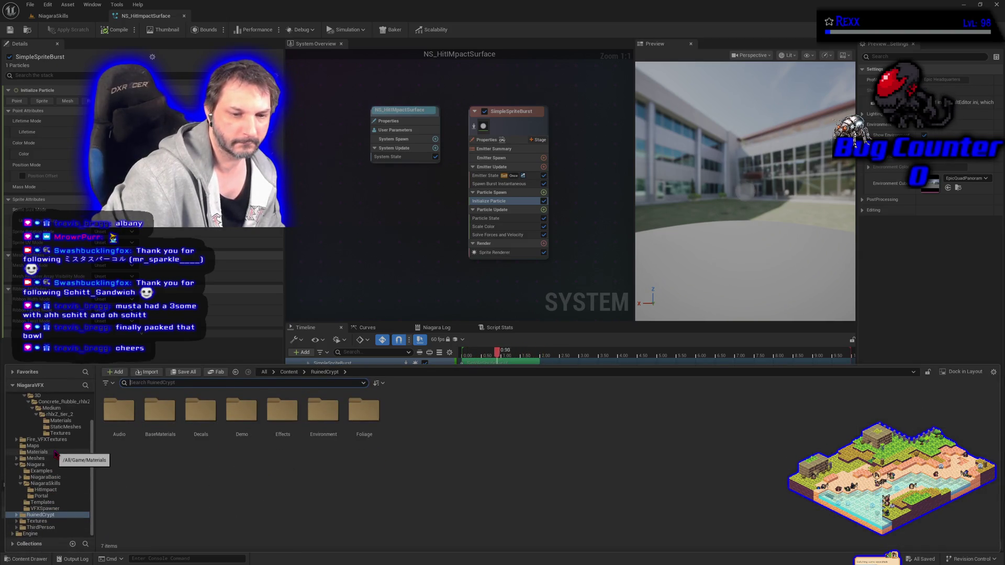
- Create a material instance of the additive master material named MI_ImpactFlare_AdDITIVE
{"action": "left_click", "coordinate": [38, 452]}
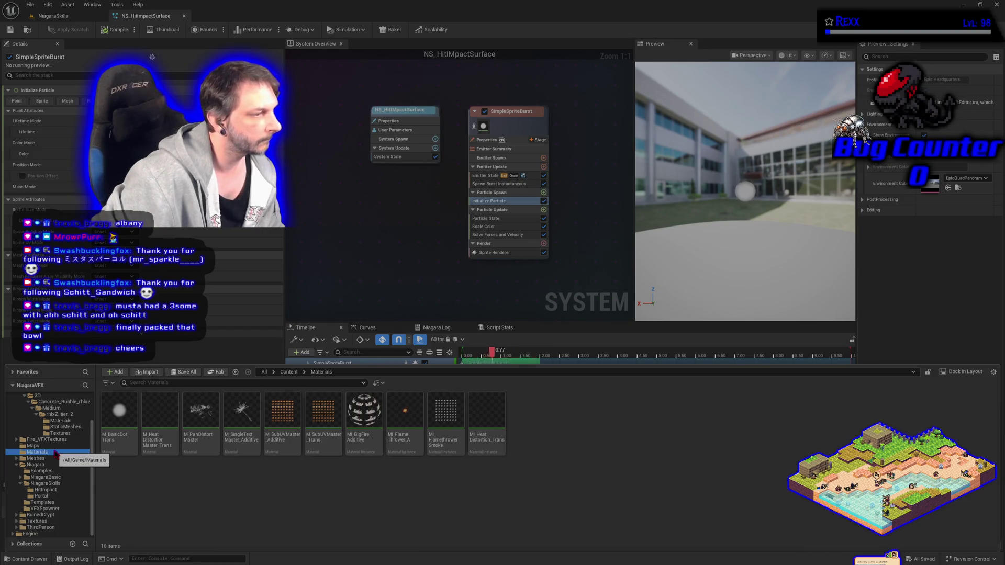
{"action": "right_click", "coordinate": [242, 416]}
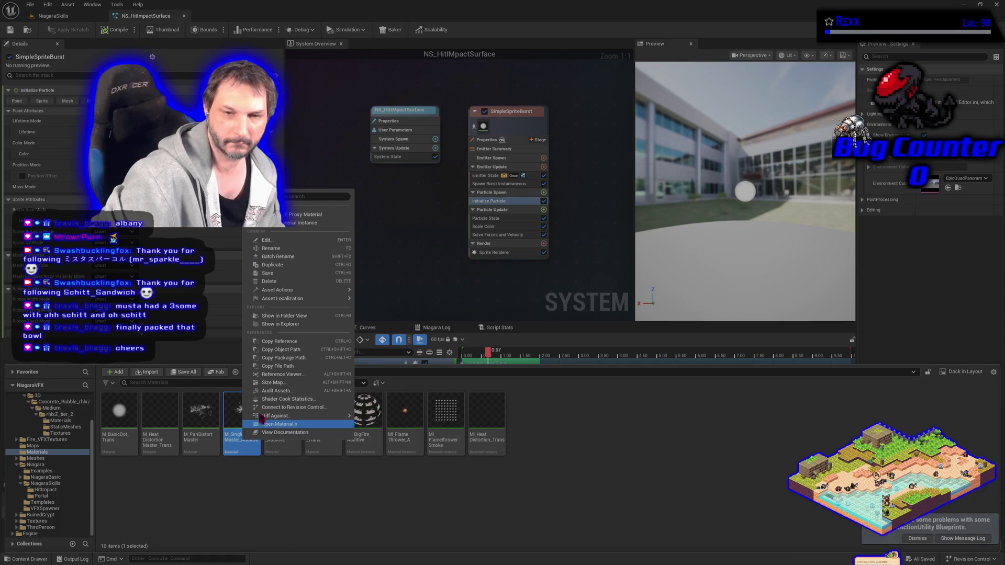
{"action": "left_click", "coordinate": [297, 224]}
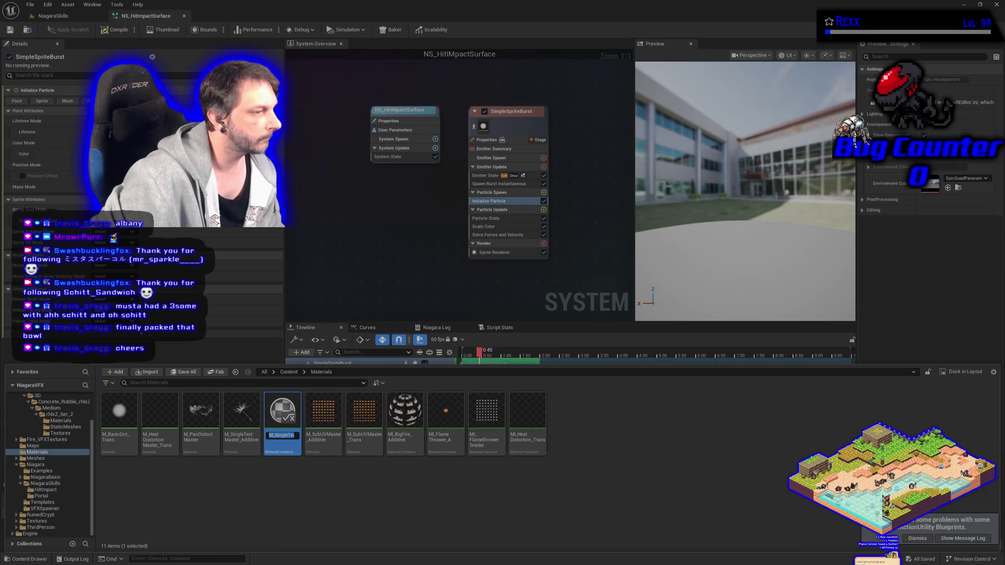
{"action": "left_click", "coordinate": [287, 437]}
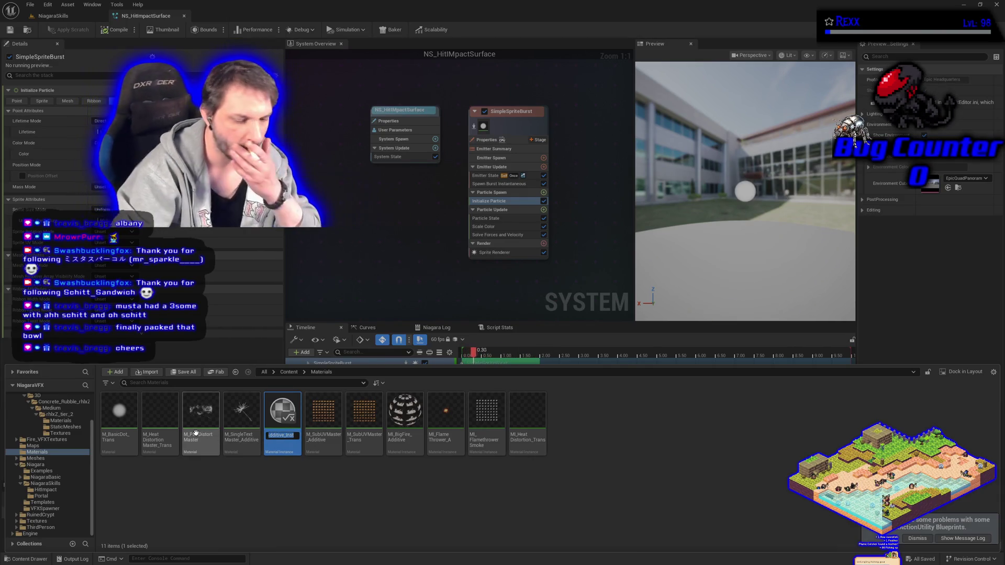
{"action": "type", "text": "MI_Impact"}
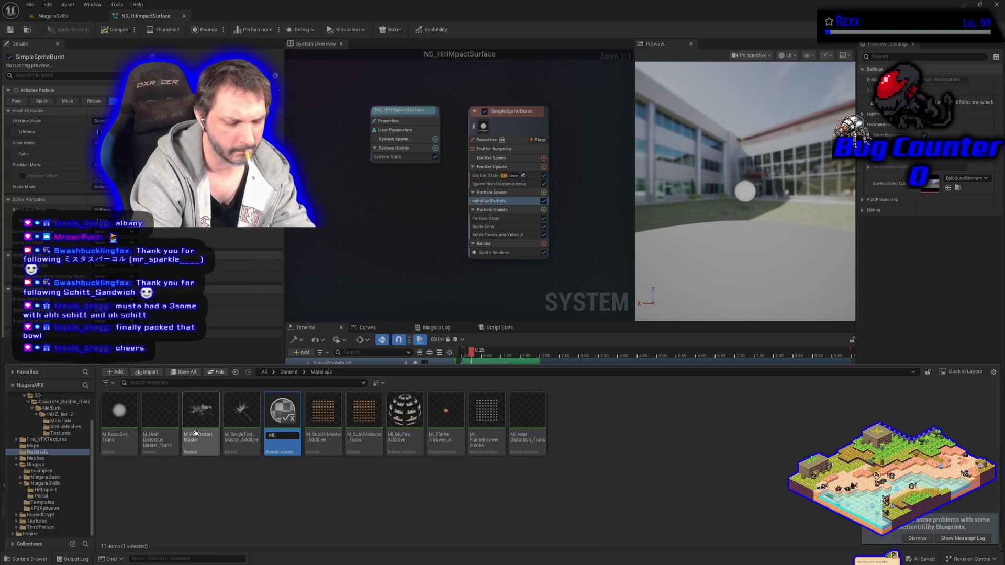
{"action": "type", "text": "Flare"}
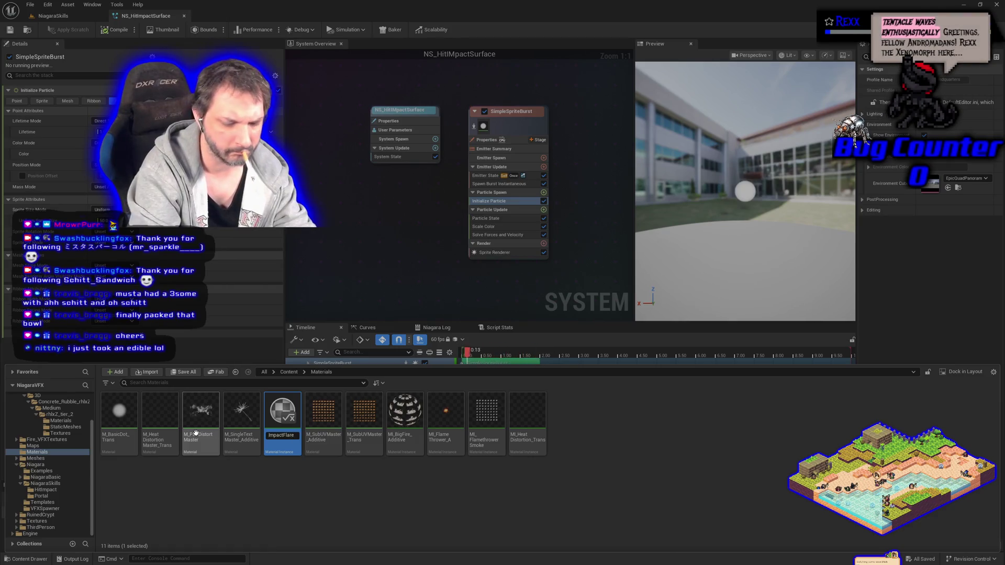
{"action": "type", "text": "_AdDITIVE"}
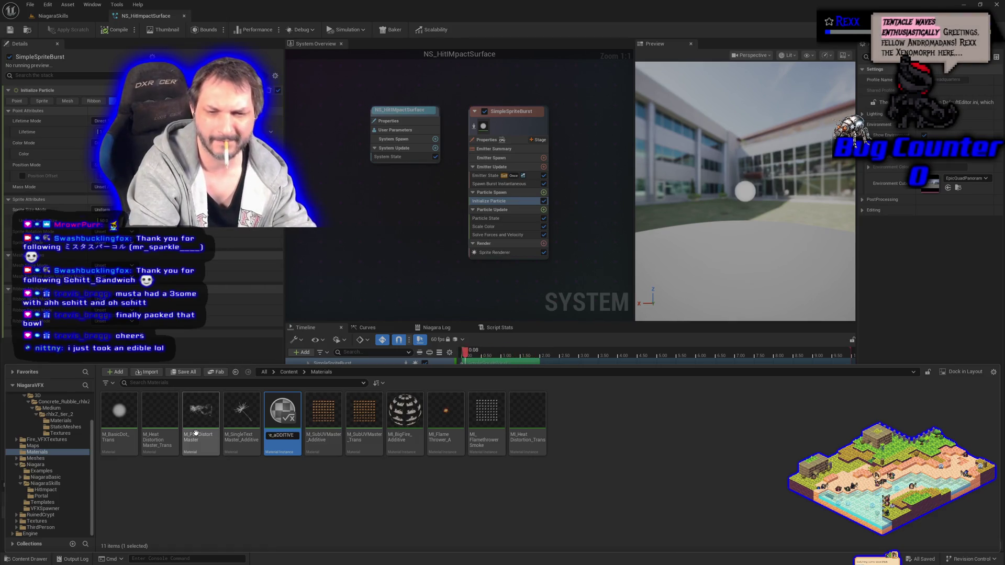
{"action": "key", "text": "Return"}
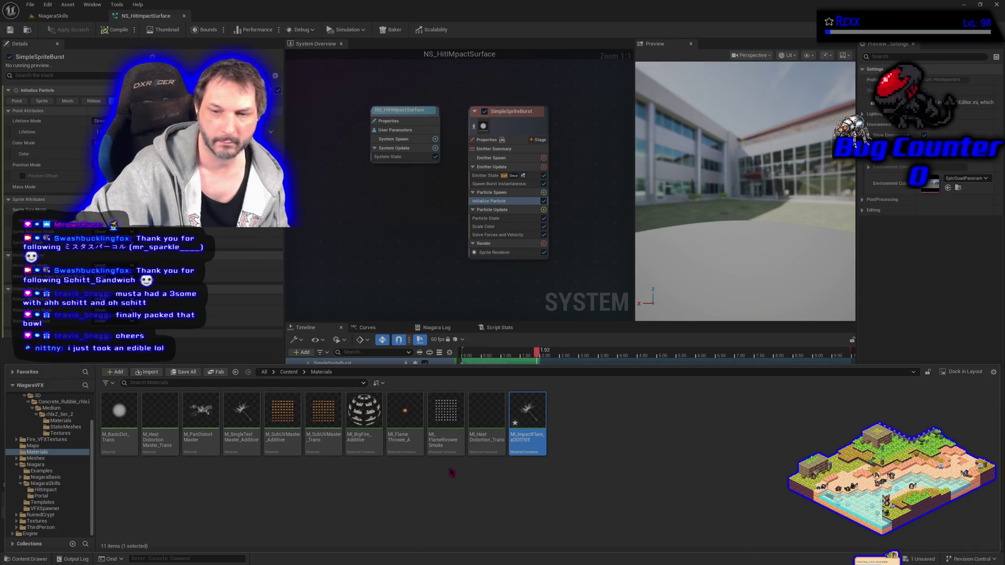
- Move the flare material instance into the HitImpact folder and open it for editing
{"action": "mouse_move", "coordinate": [524, 419]}
{"action": "left_mouse_down"}
{"action": "mouse_move", "coordinate": [492, 450]}
{"action": "mouse_move", "coordinate": [83, 480]}
{"action": "mouse_move", "coordinate": [54, 492]}
{"action": "left_mouse_up"}
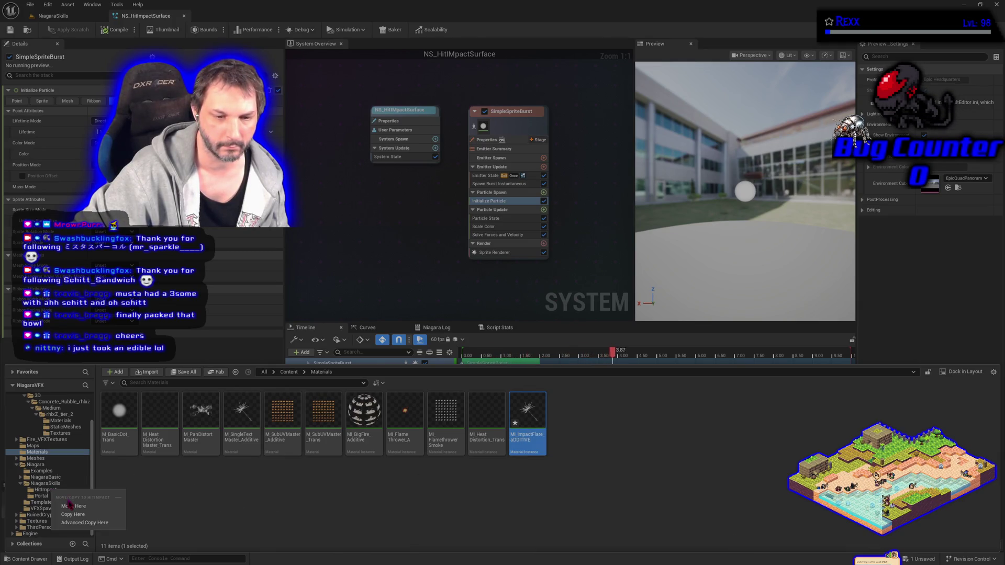
{"action": "left_click", "coordinate": [69, 505]}
{"action": "left_click", "coordinate": [58, 490]}
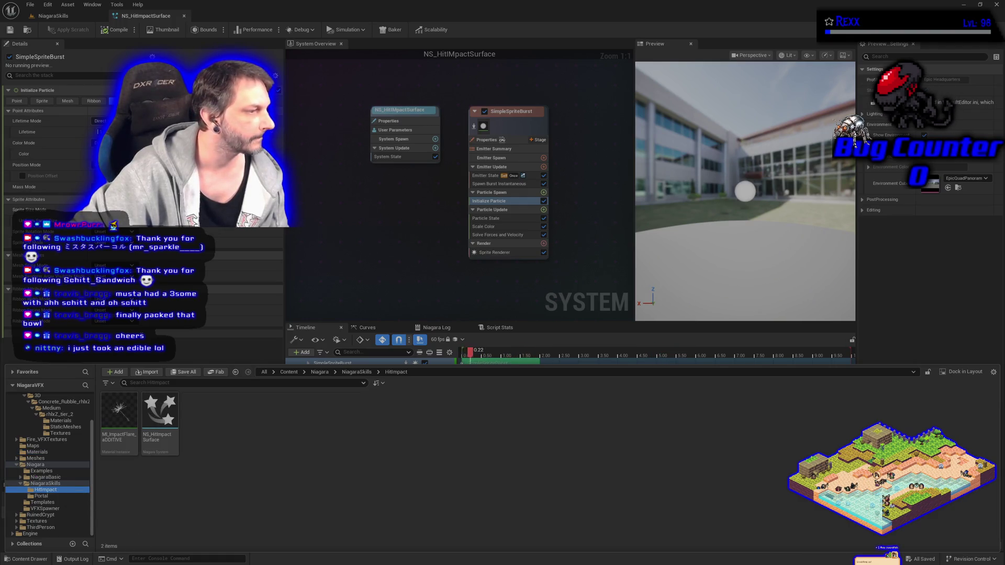
{"action": "left_click", "coordinate": [127, 430]}
{"action": "double_click", "coordinate": [127, 431]}
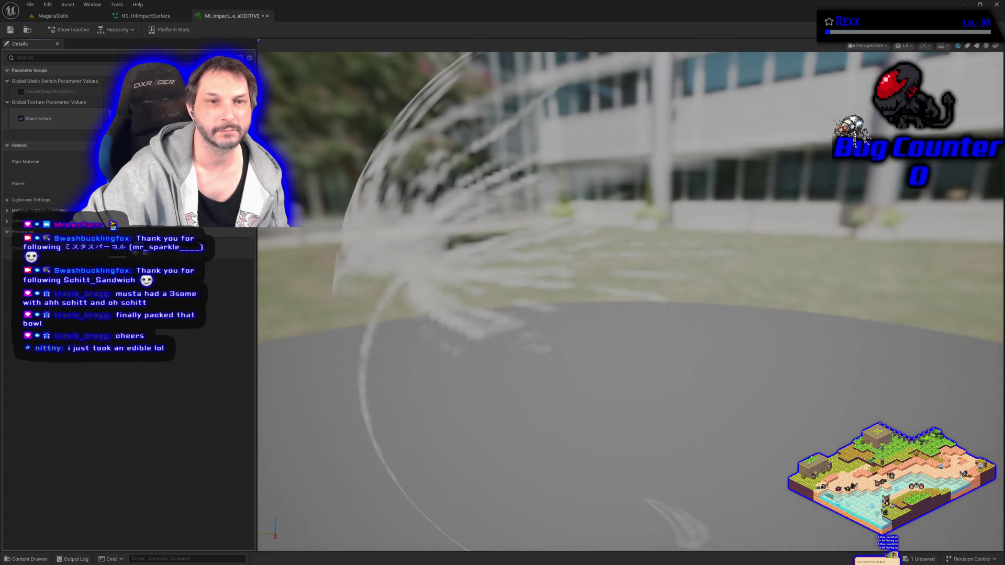
- Set the instance's MainTexture to T_ImpactFlare and save it
{"action": "left_click", "coordinate": [189, 128]}
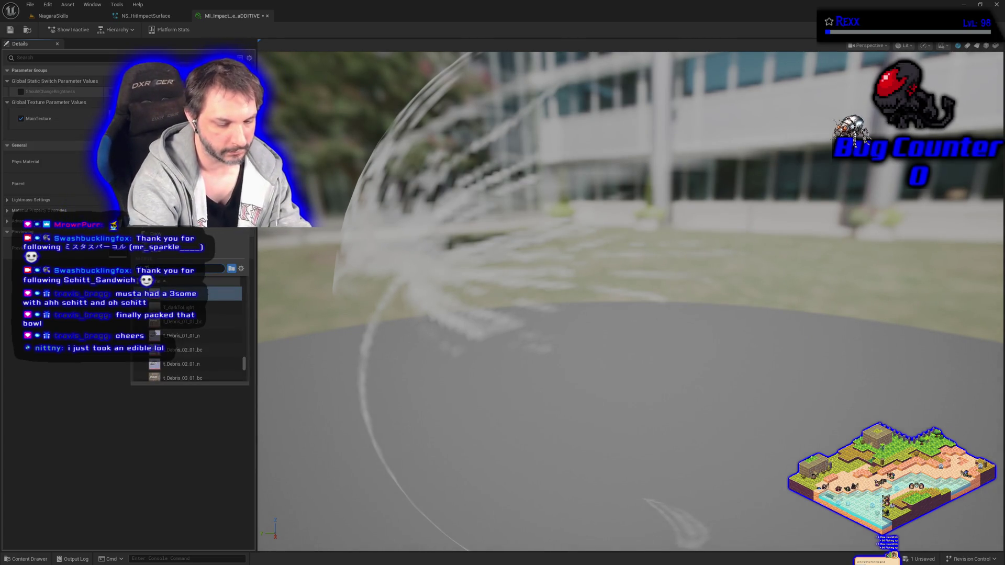
{"action": "scroll", "coordinate": [194, 335], "scroll_direction": "down", "scroll_amount": 5}
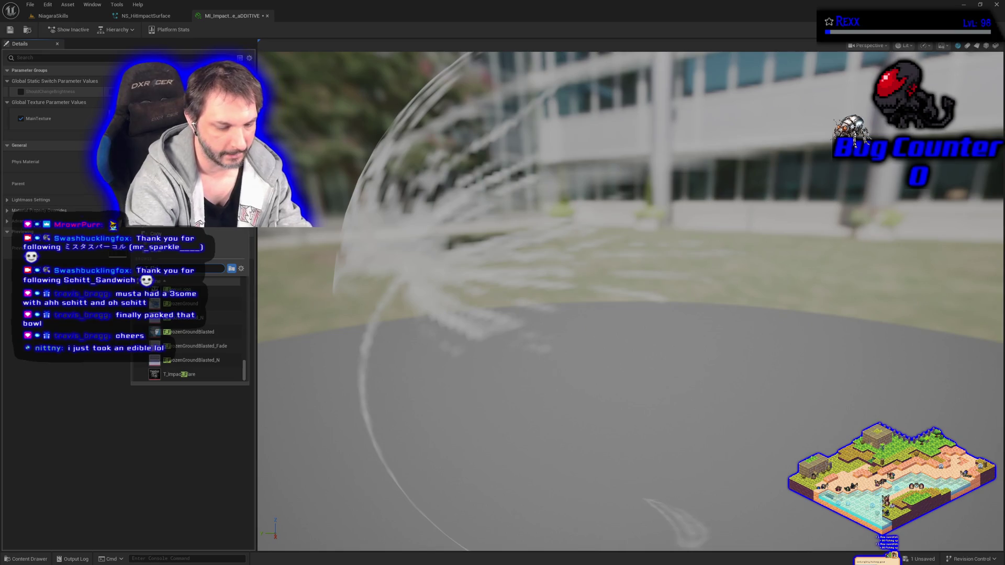
{"action": "type", "text": "la"}
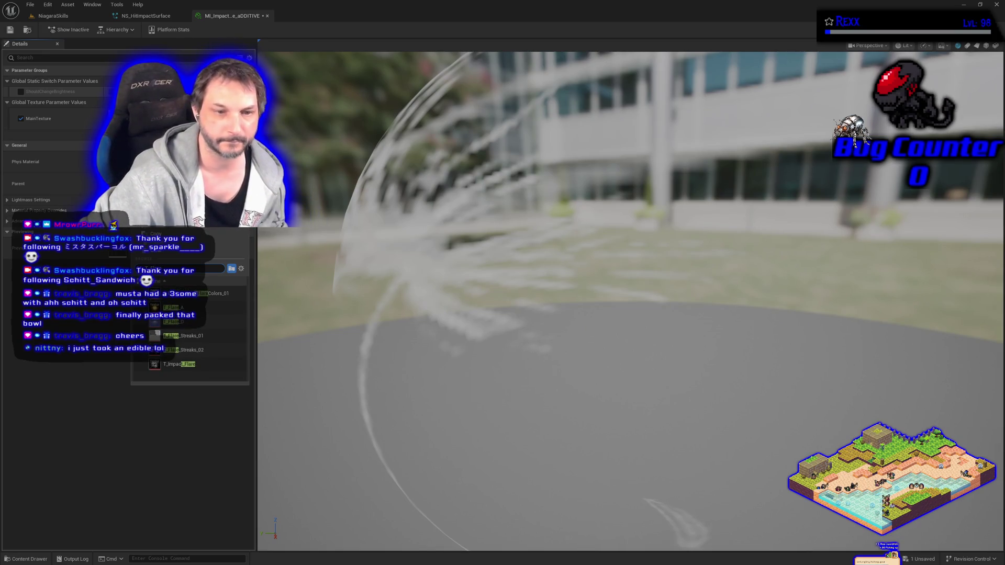
{"action": "left_click", "coordinate": [225, 308]}
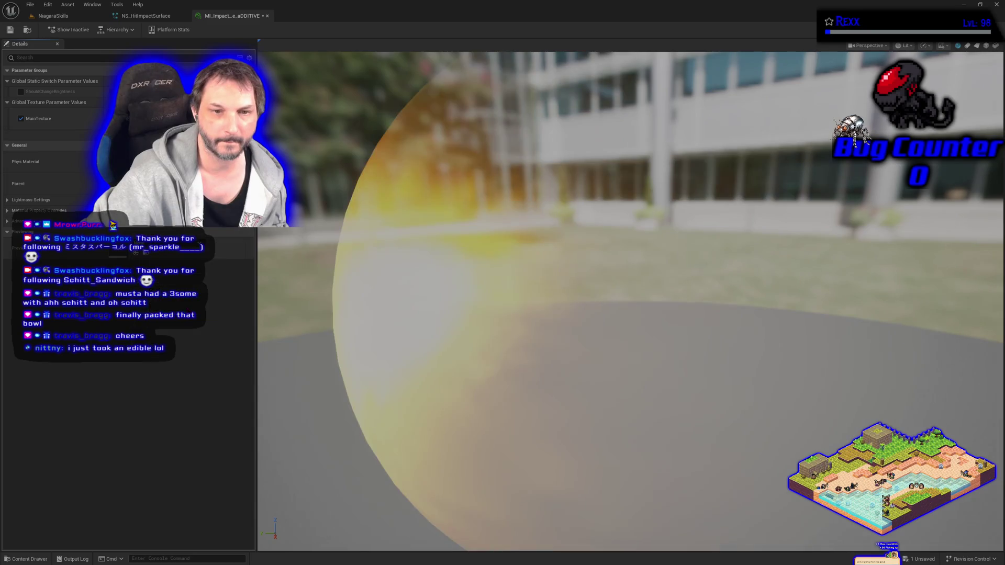
{"action": "scroll", "coordinate": [401, 270], "scroll_direction": "down", "scroll_amount": 3}
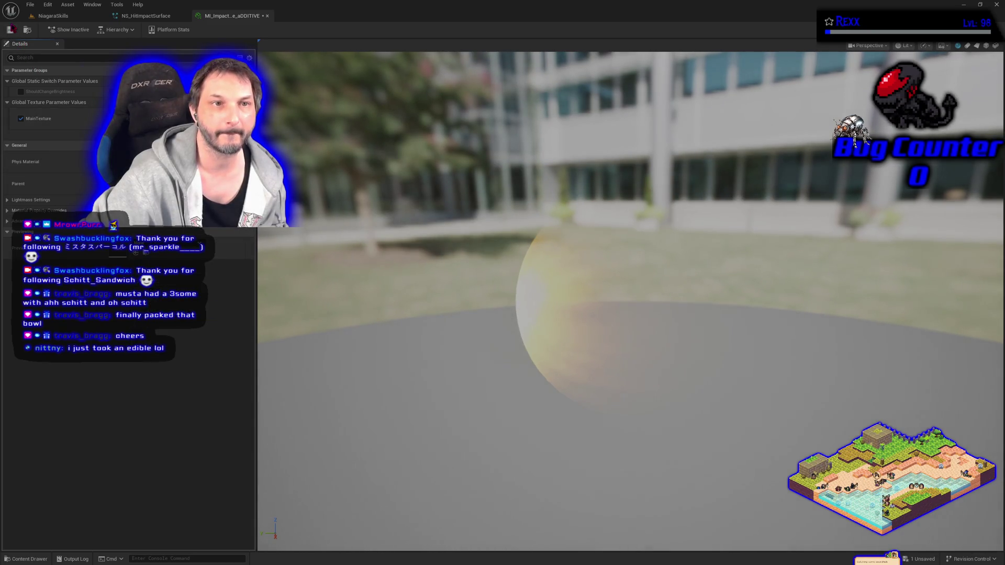
{"action": "left_click", "coordinate": [13, 30]}
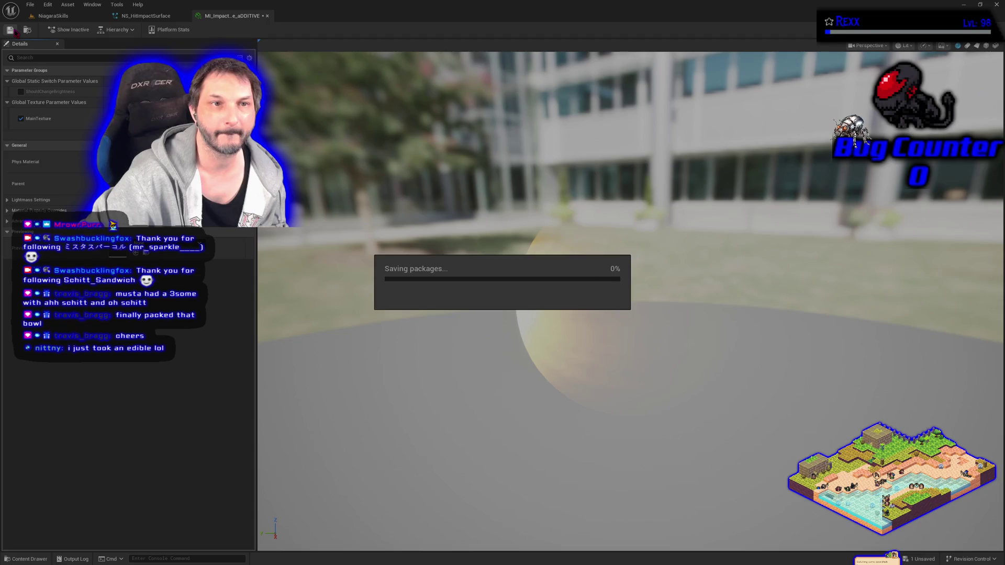
{"action": "left_click", "coordinate": [137, 18]}
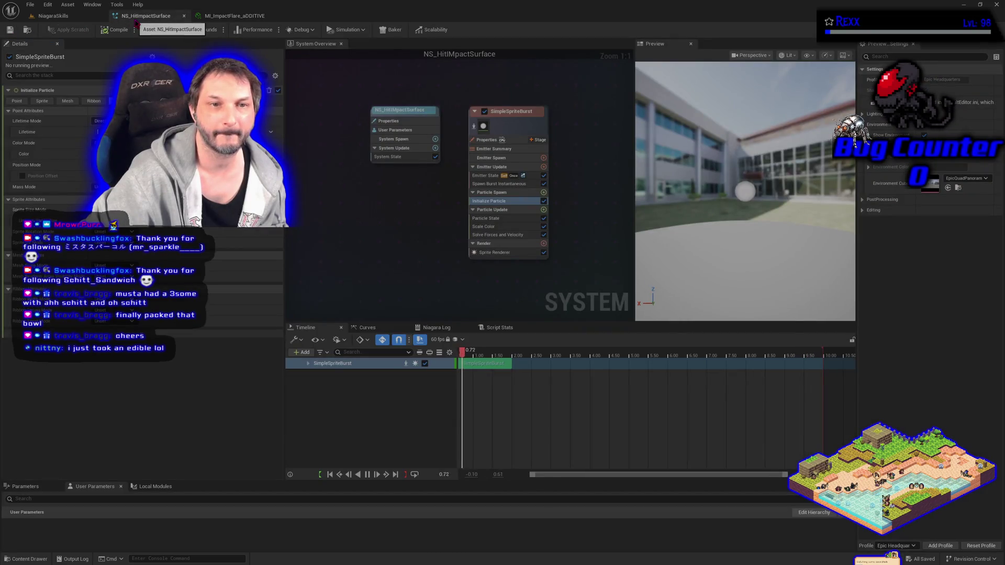
{"action": "left_click", "coordinate": [233, 16]}
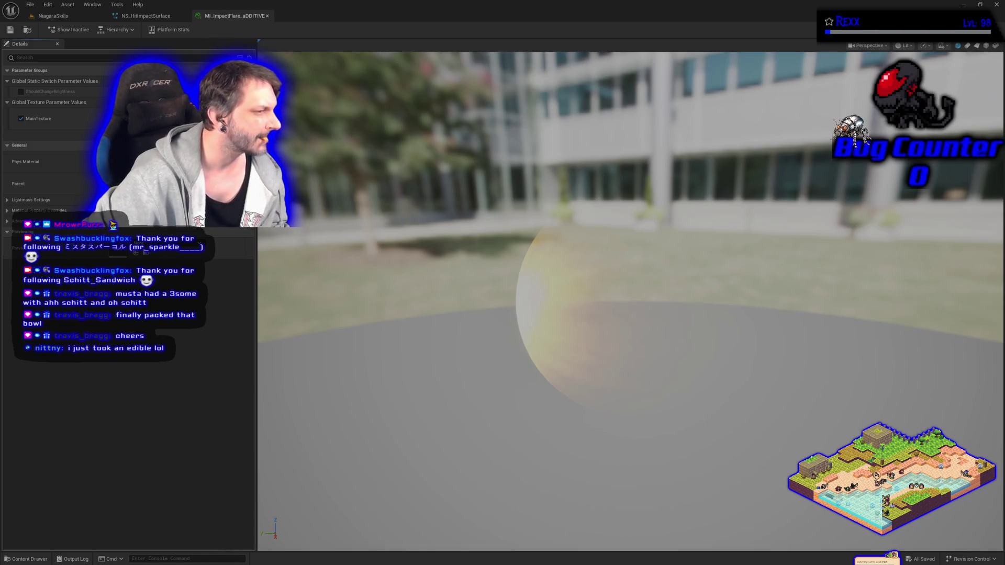
- Duplicate MI_ImpactFlare_aDDITIVE in the HitImpact folder and rename the copy MI_ImpactSpark_aDDITIVE
{"action": "left_click", "coordinate": [25, 559]}
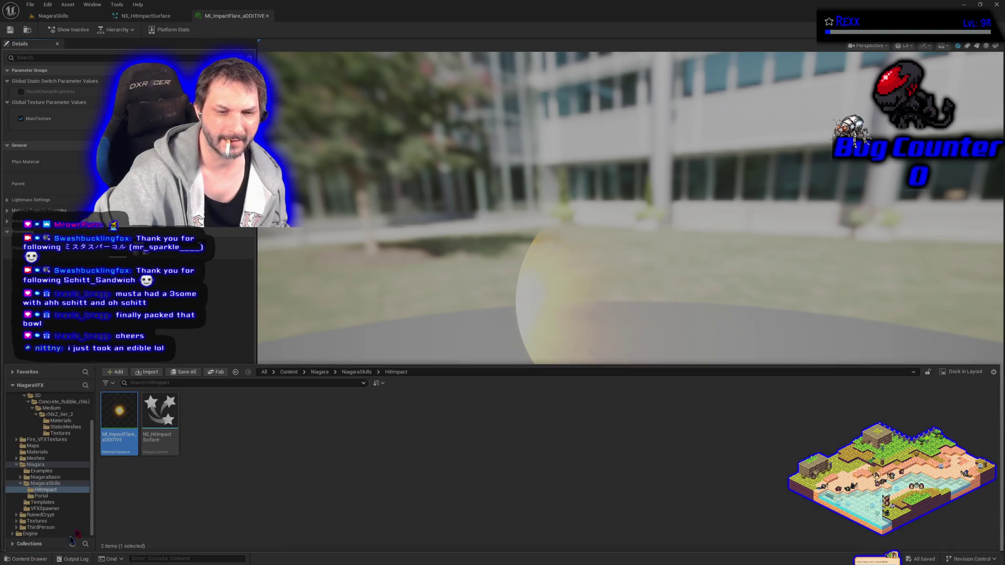
{"action": "right_click", "coordinate": [112, 449]}
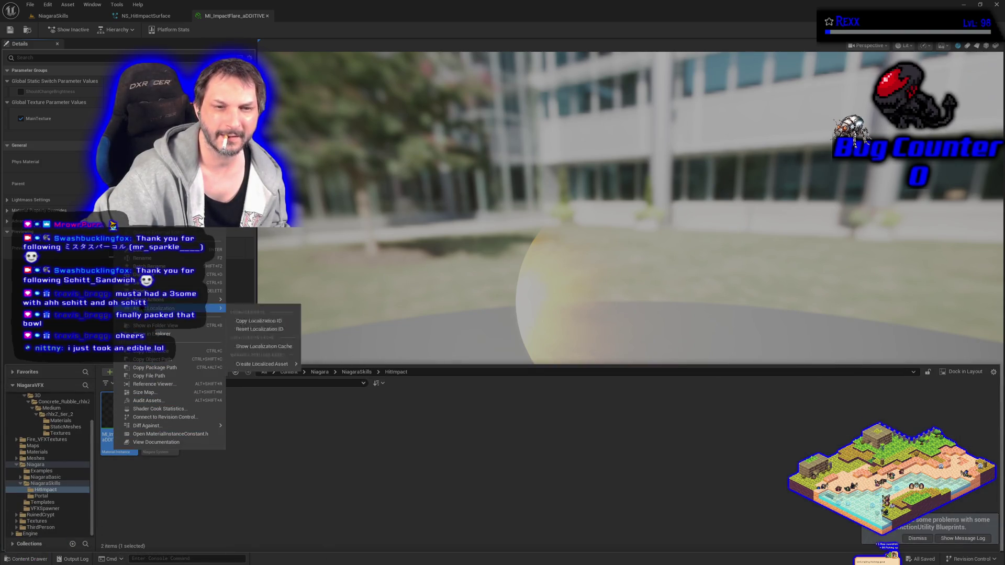
{"action": "left_click", "coordinate": [220, 274]}
{"action": "key", "text": "Return"}
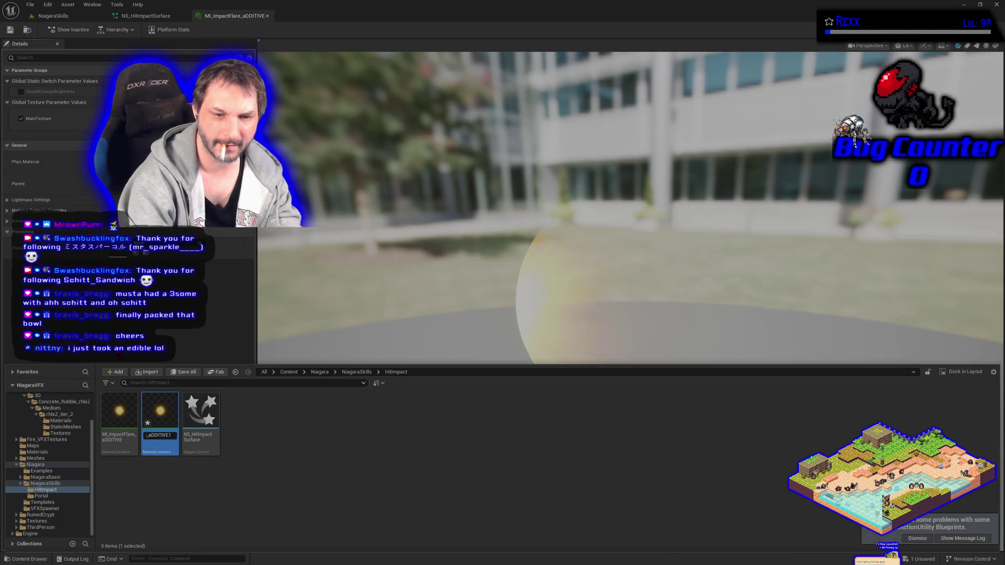
{"action": "key", "text": "BackSpace"}
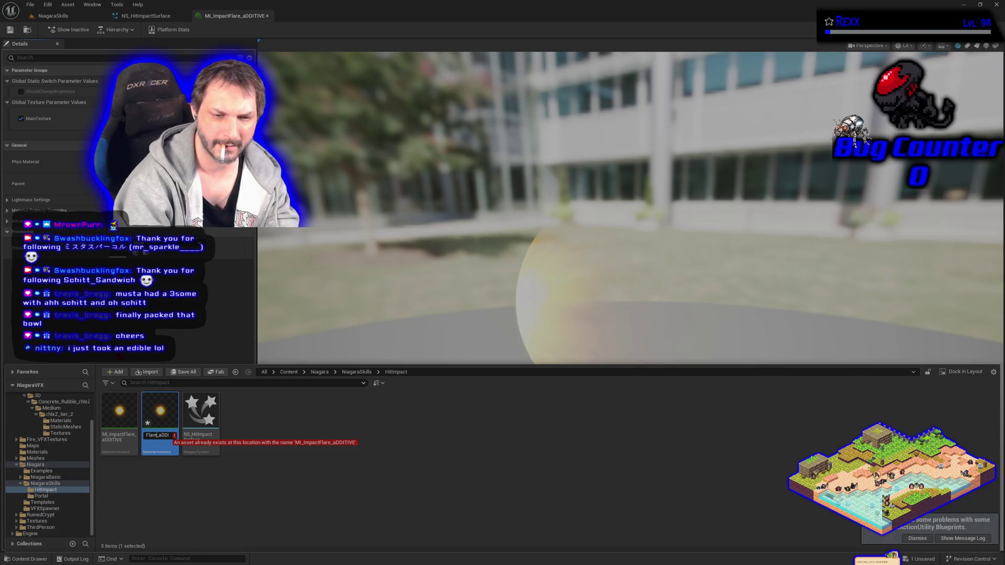
{"action": "key", "text": "BackSpace"}
{"action": "key", "text": "BackSpace"}
{"action": "key", "text": "BackSpace"}
{"action": "type", "text": "tSpark"}
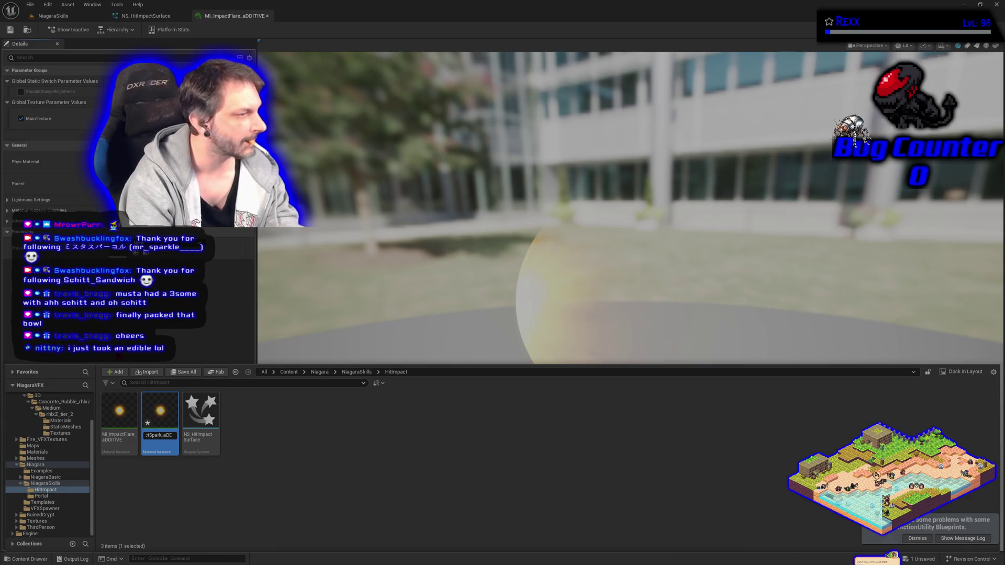
{"action": "key", "text": "Return"}
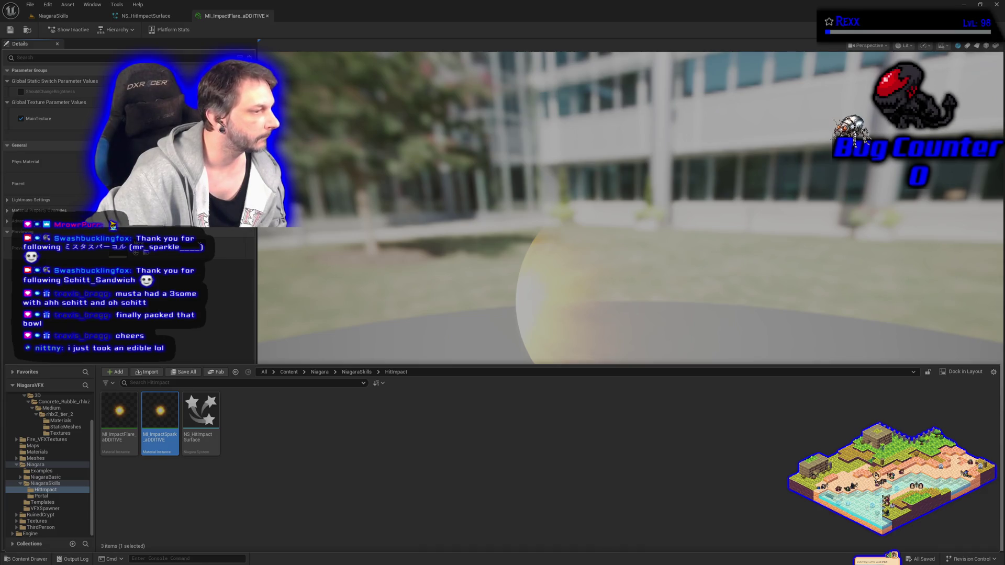
- Set MI_ImpactSpark_aDDITIVE's MainTexture to the T_Spark texture and save the instance
{"action": "double_click", "coordinate": [160, 443]}
{"action": "left_click", "coordinate": [173, 121]}
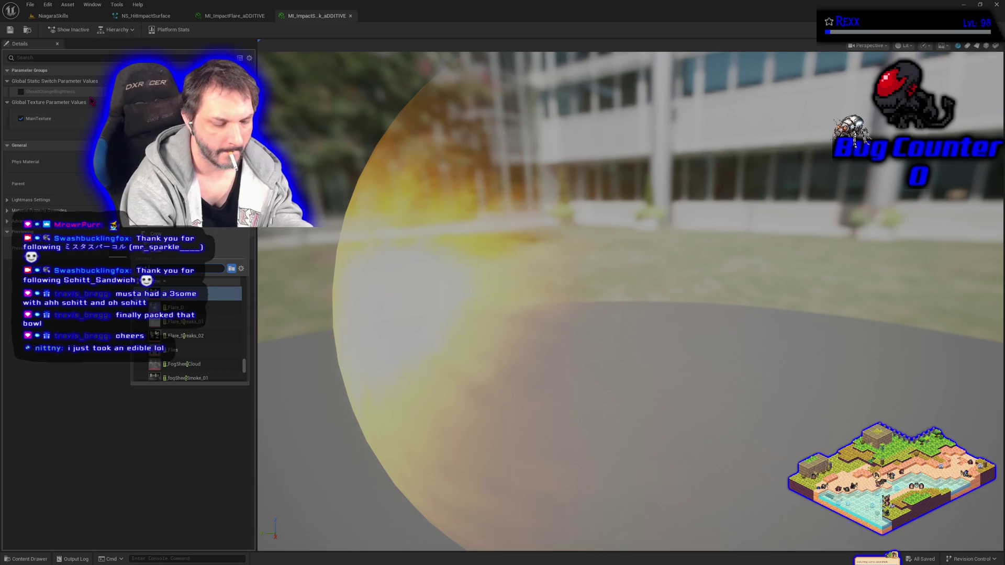
{"action": "type", "text": "T_Spark"}
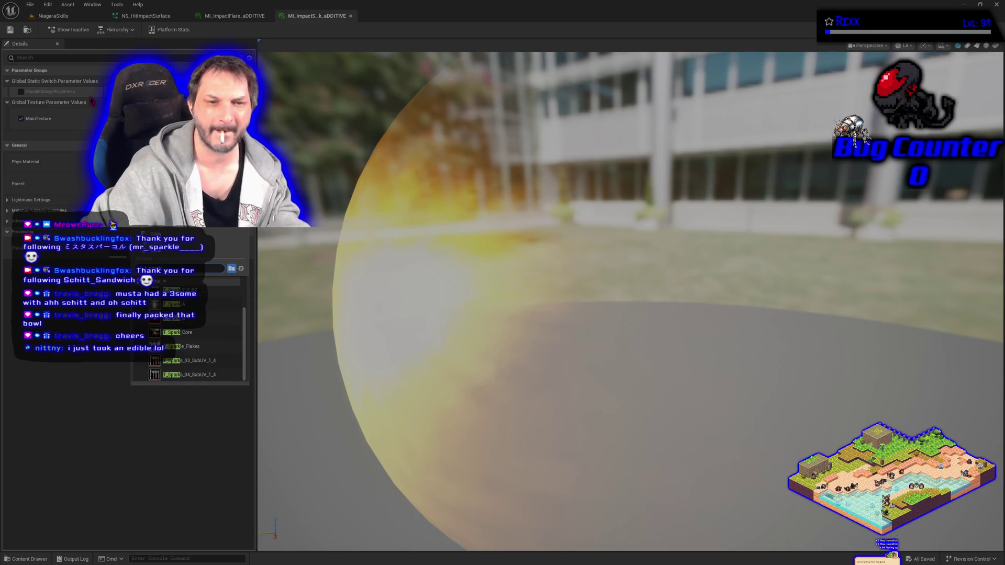
{"action": "left_click", "coordinate": [227, 330]}
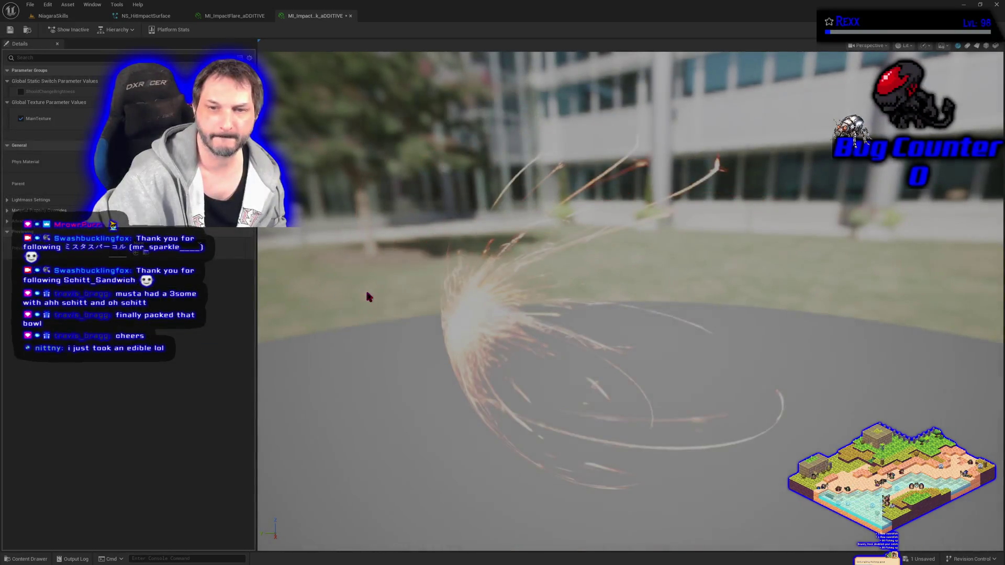
{"action": "left_click", "coordinate": [10, 31]}
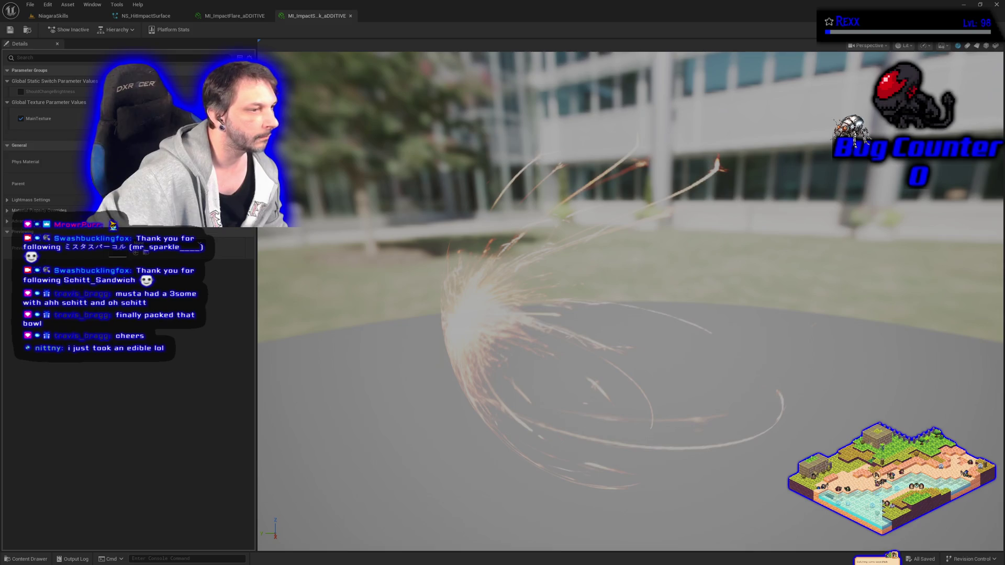
{"action": "left_click", "coordinate": [29, 560]}
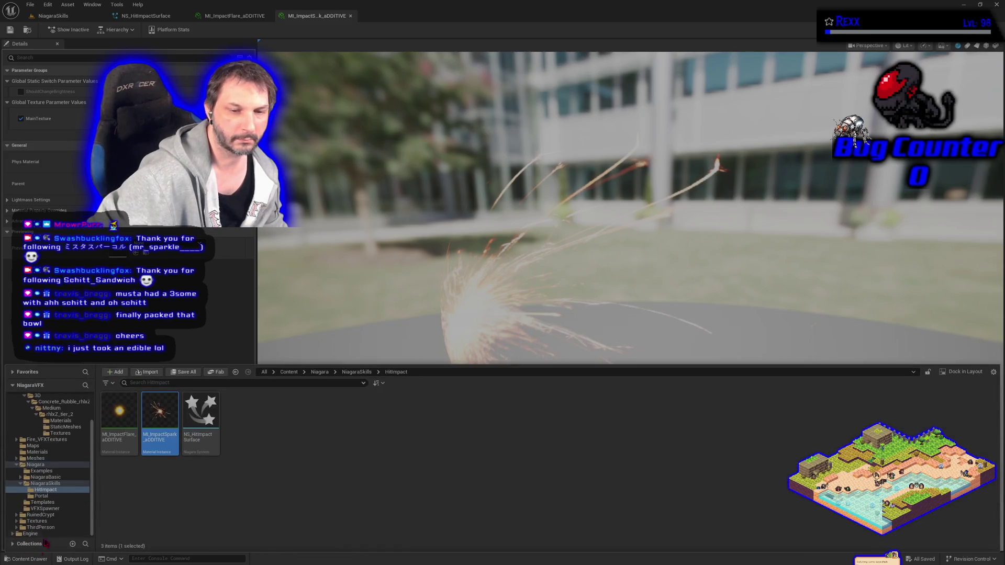
- Collapse the Fab folder and browse to Content > Materials to list its 10 materials
{"action": "left_click", "coordinate": [60, 420]}
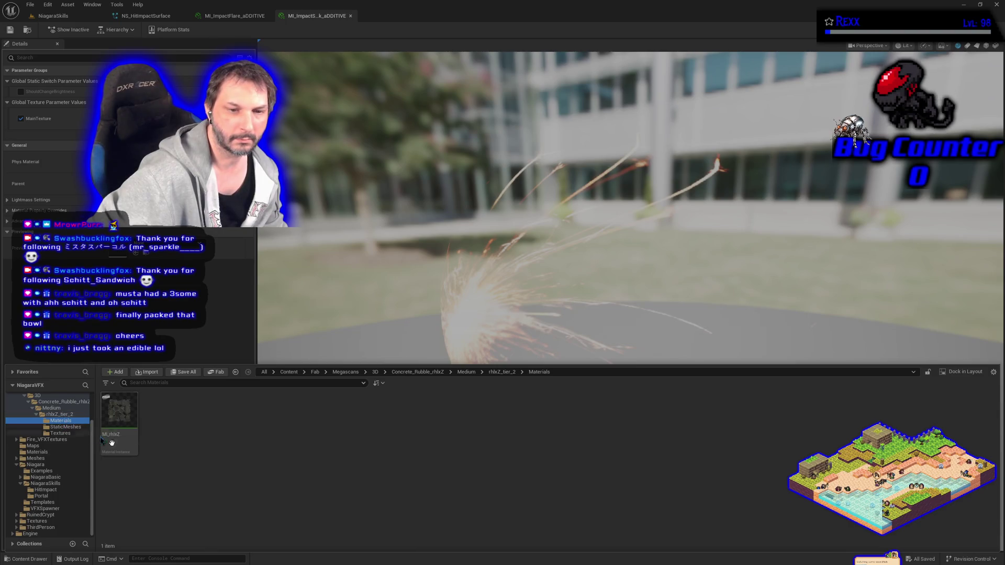
{"action": "scroll", "coordinate": [60, 453], "scroll_direction": "up", "scroll_amount": 3}
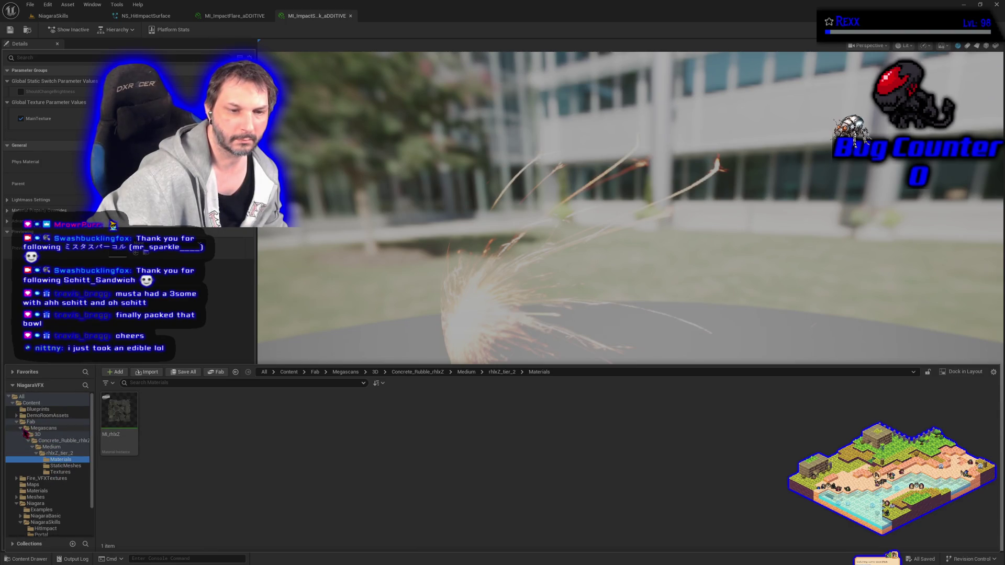
{"action": "left_click", "coordinate": [16, 422]}
{"action": "left_click", "coordinate": [39, 440]}
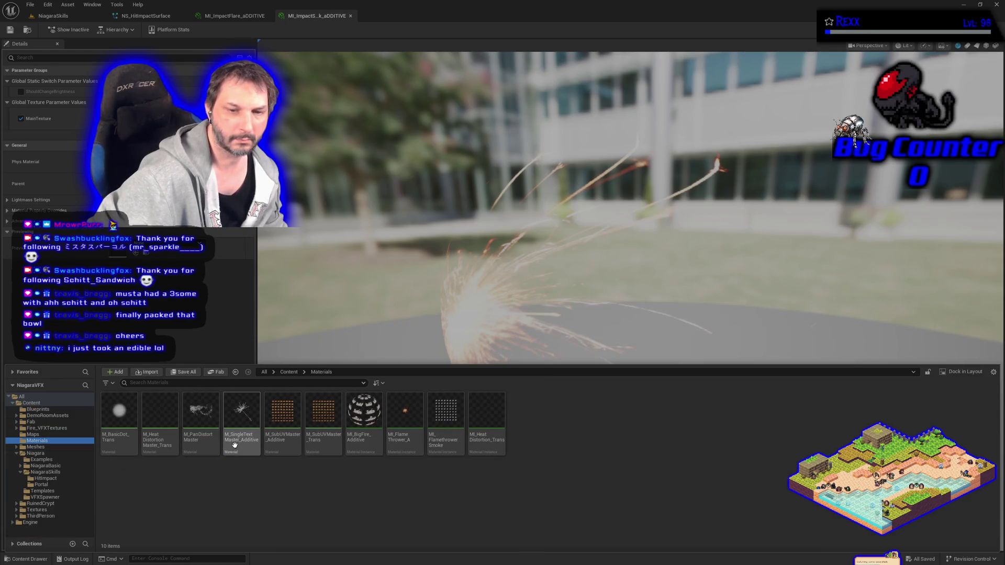
{"action": "mouse_move", "coordinate": [234, 444]}
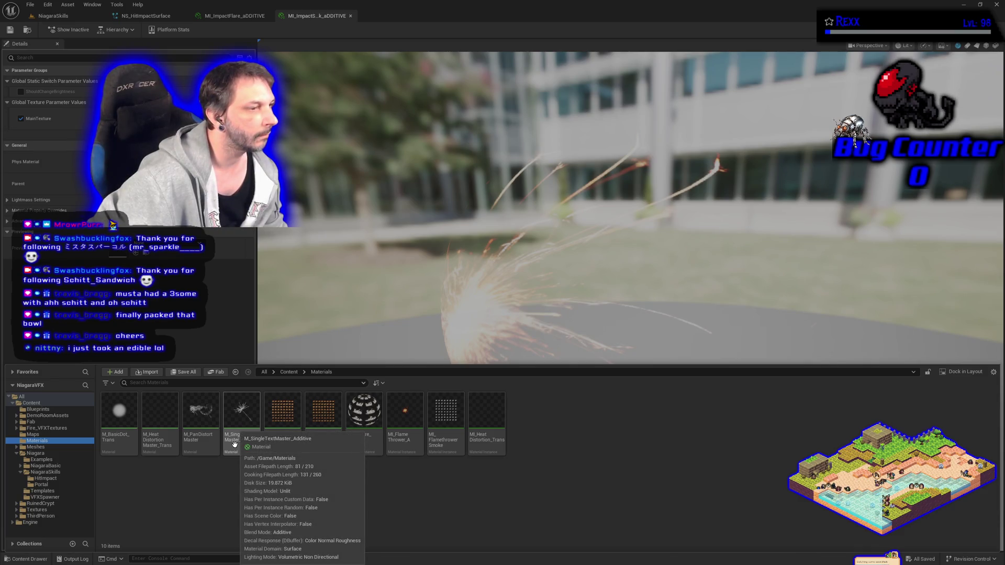
- Open M_SingleTextMaster_Additive's graph and pull a wire from MainTexture's RGB pin
{"action": "double_click", "coordinate": [234, 444]}
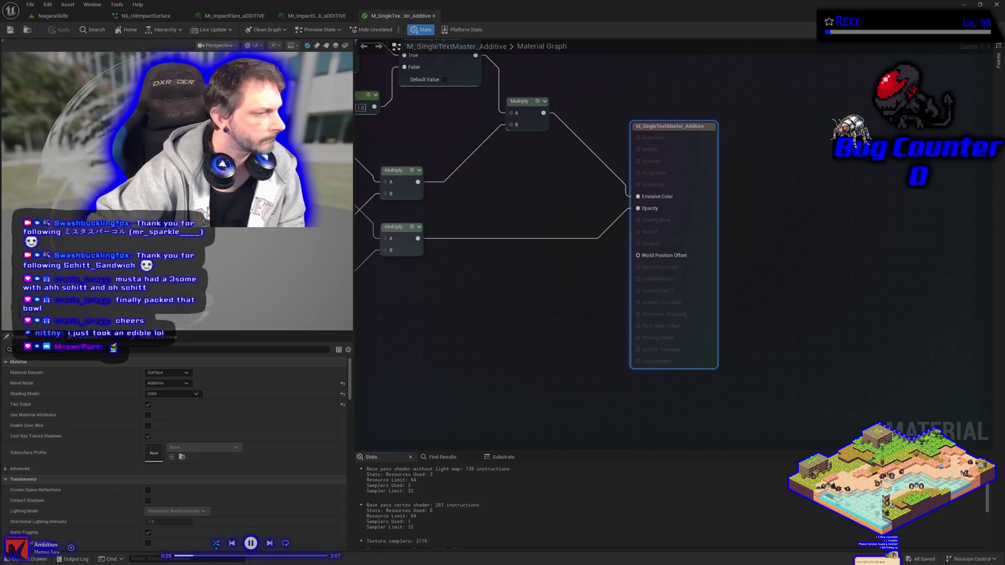
{"action": "mouse_move", "coordinate": [425, 299]}
{"action": "left_mouse_down"}
{"action": "mouse_move", "coordinate": [485, 321]}
{"action": "mouse_move", "coordinate": [487, 332]}
{"action": "mouse_move", "coordinate": [574, 329]}
{"action": "mouse_move", "coordinate": [559, 284]}
{"action": "mouse_move", "coordinate": [618, 282]}
{"action": "left_mouse_up"}
{"action": "left_click_drag", "start_coordinate": [434, 256], "coordinate": [480, 271]}
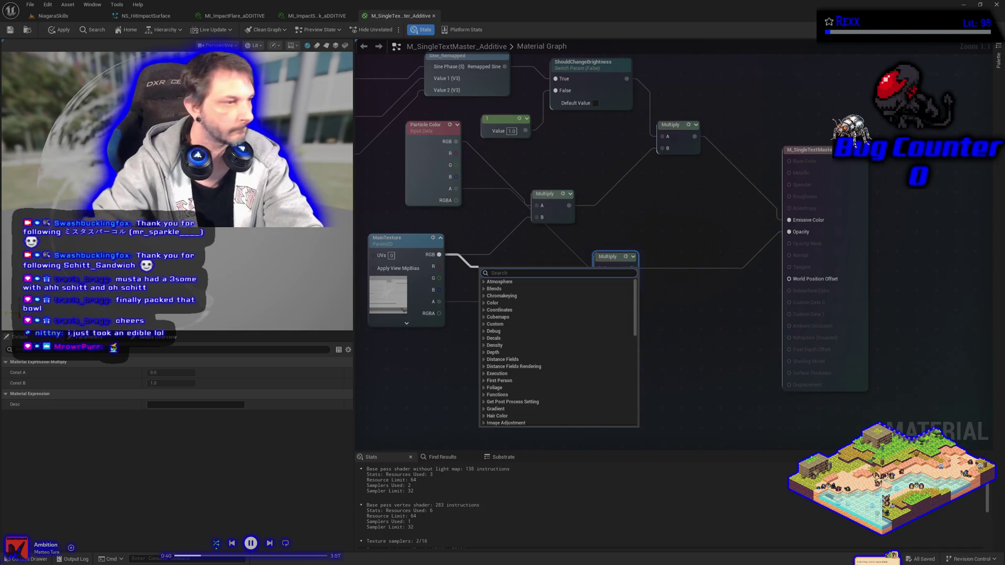
- Add a named reroute declaration fed by MainTexture RGB, named 'MainTexture RGB Output'
{"action": "key", "text": "Escape"}
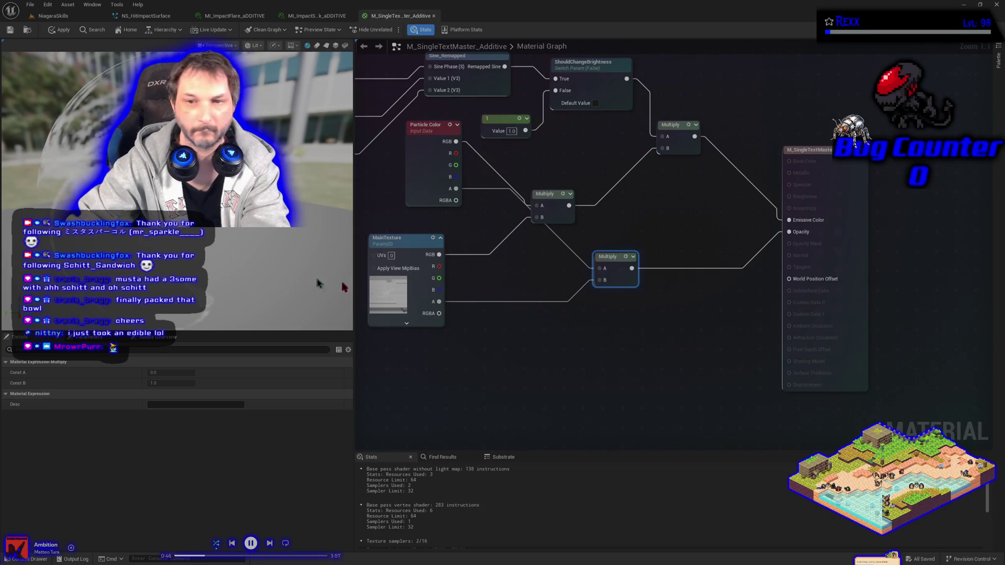
{"action": "left_click_drag", "start_coordinate": [439, 255], "coordinate": [475, 269]}
{"action": "type", "text": "named"}
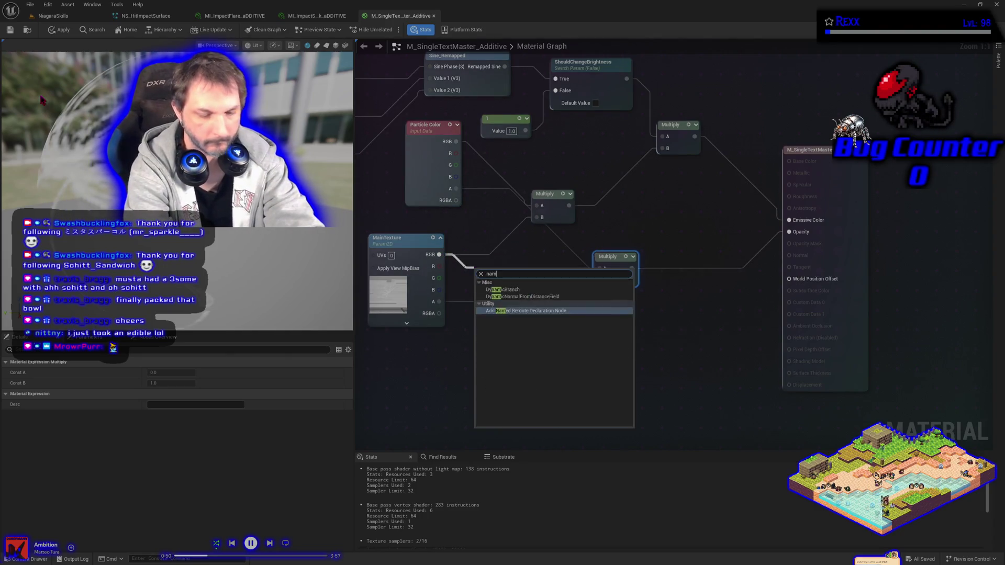
{"action": "key", "text": "Return"}
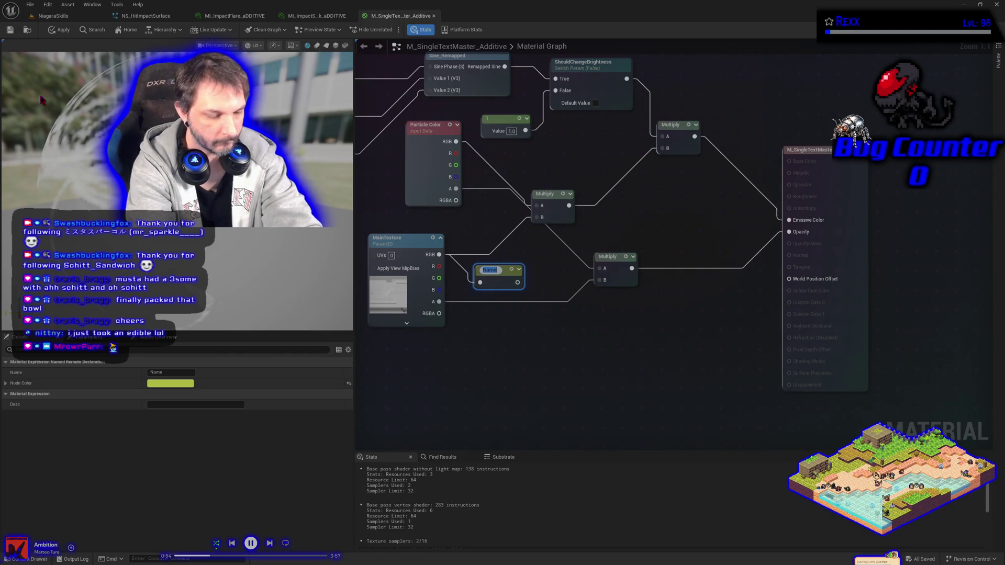
{"action": "type", "text": "Main"}
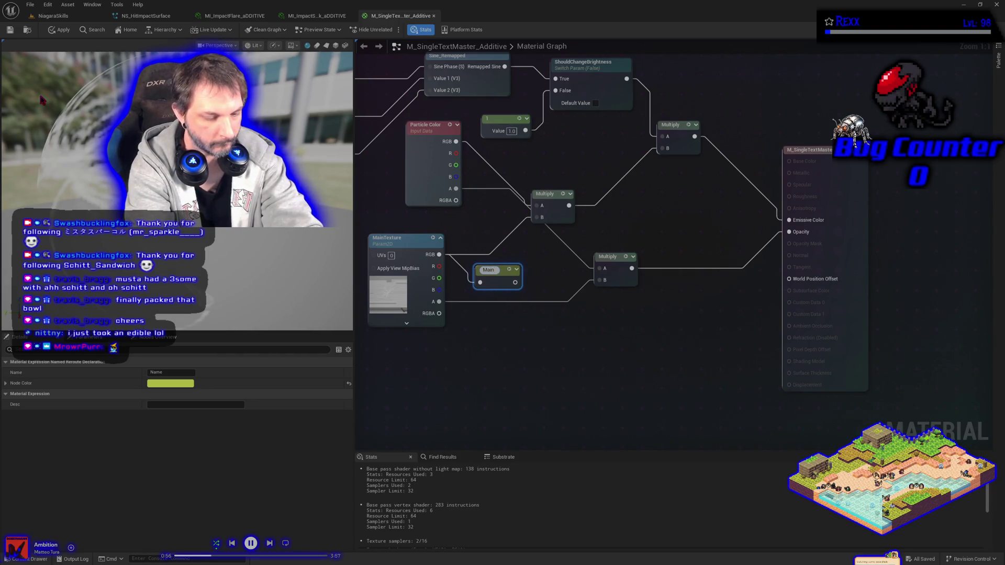
{"action": "type", "text": "Text"}
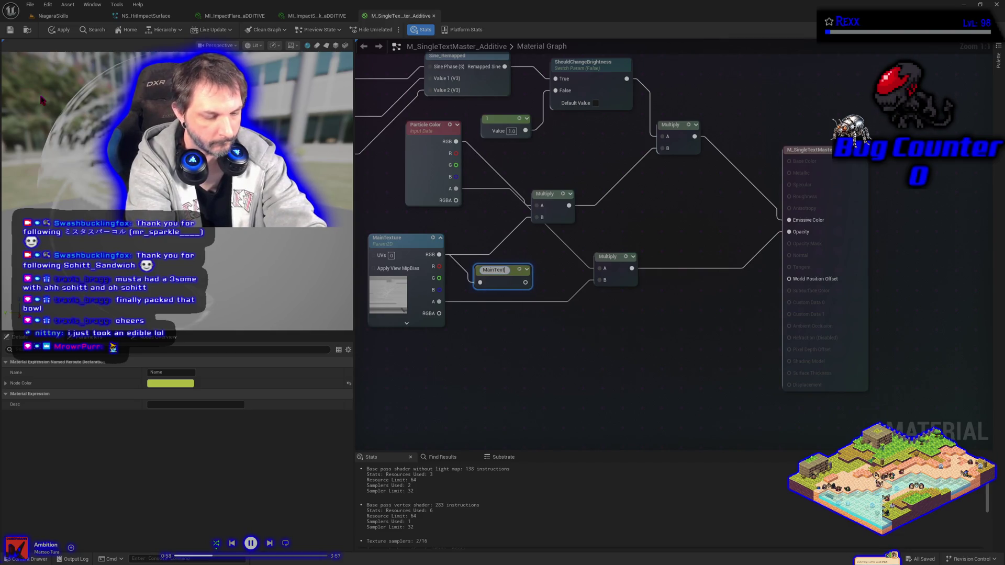
{"action": "type", "text": "ure R"}
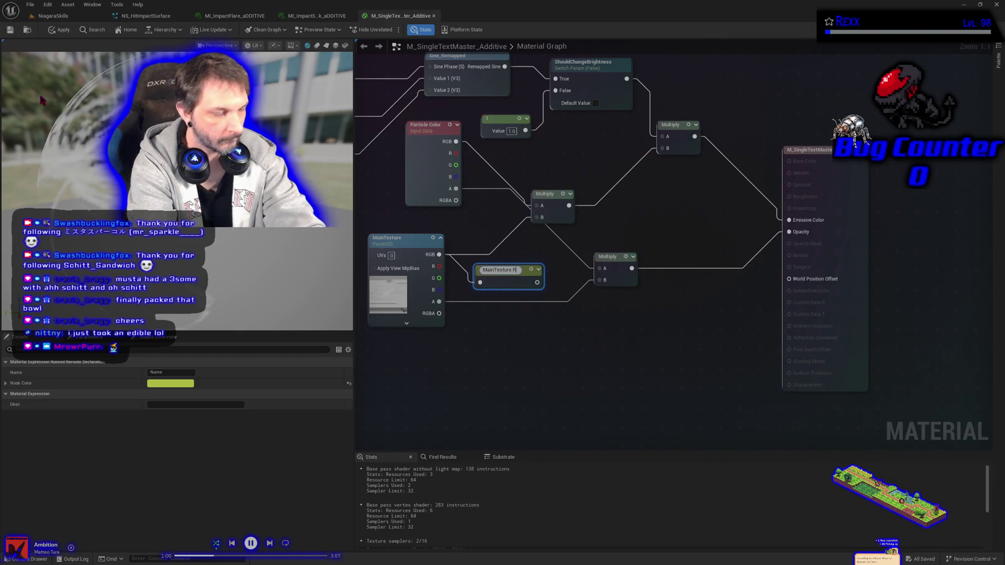
{"action": "type", "text": "GB"}
{"action": "key", "text": "BackSpace"}
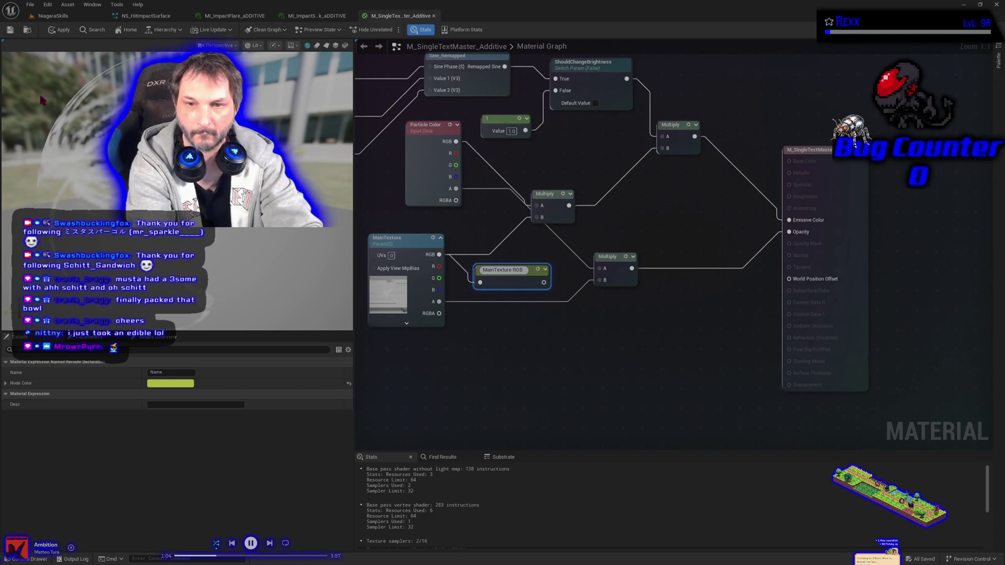
{"action": "type", "text": "Output"}
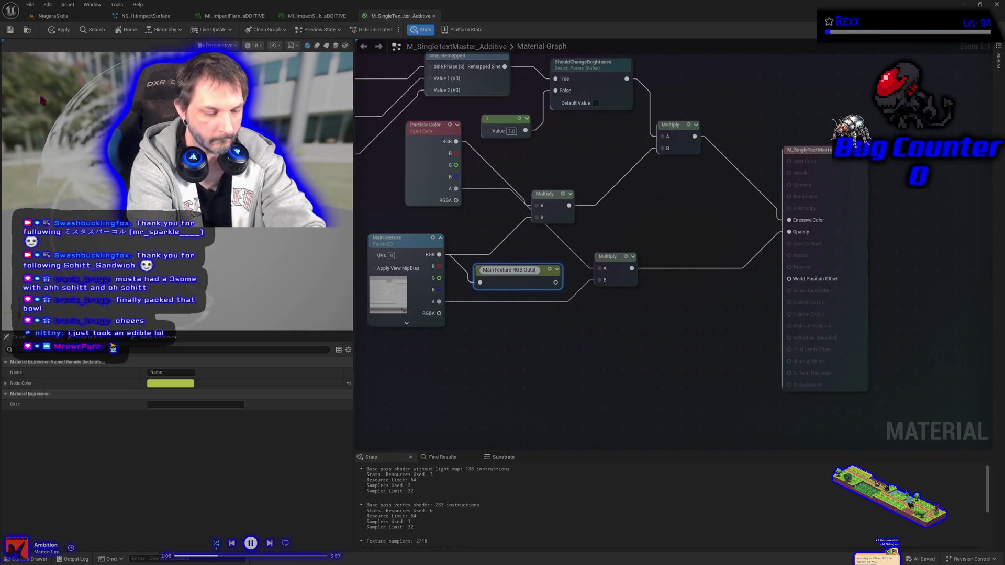
{"action": "key", "text": "Return"}
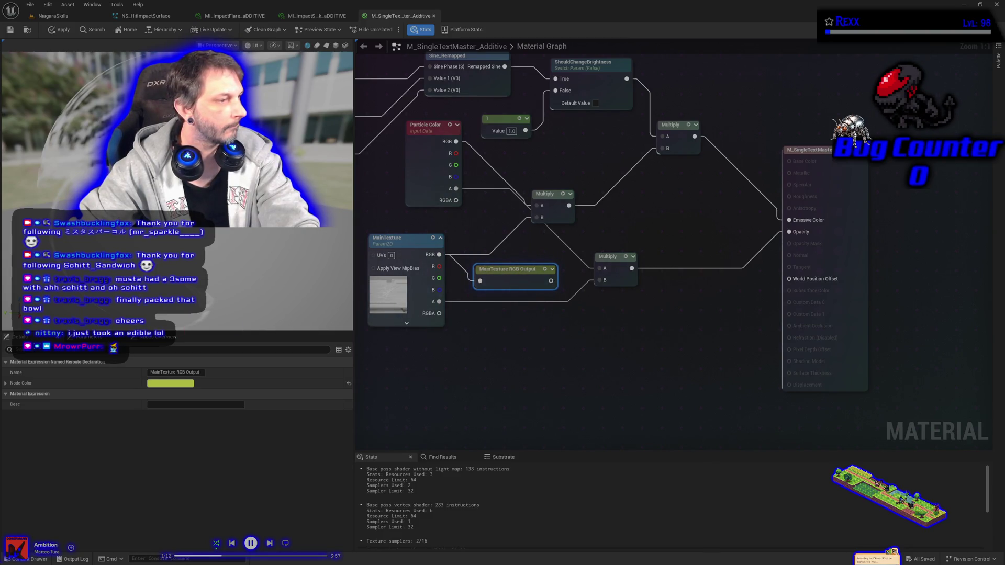
- Rename the RGB reroute to 'Cached MainTexture RGB Output'
{"action": "double_click", "coordinate": [502, 268]}
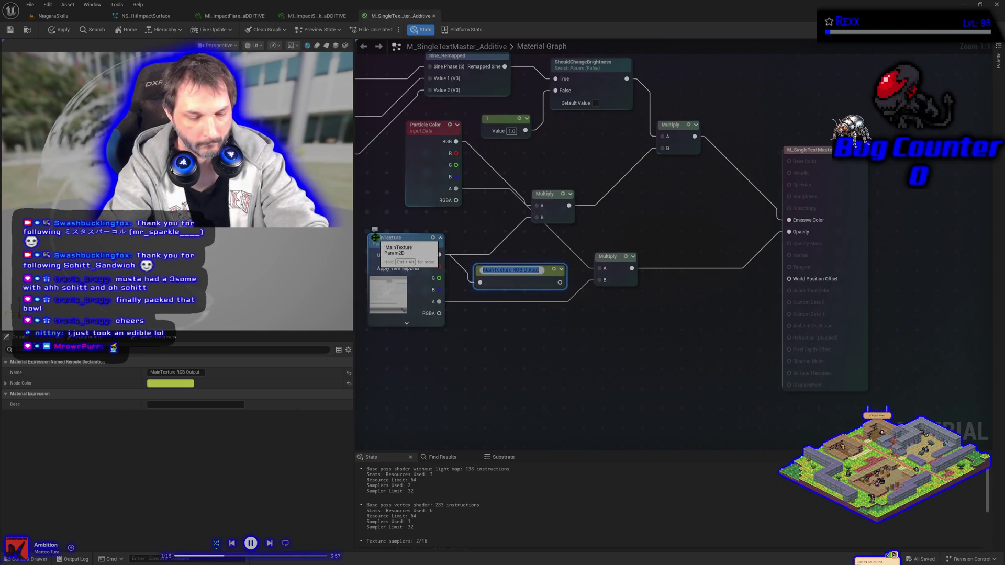
{"action": "key", "text": "Return"}
{"action": "type", "text": "Cach"}
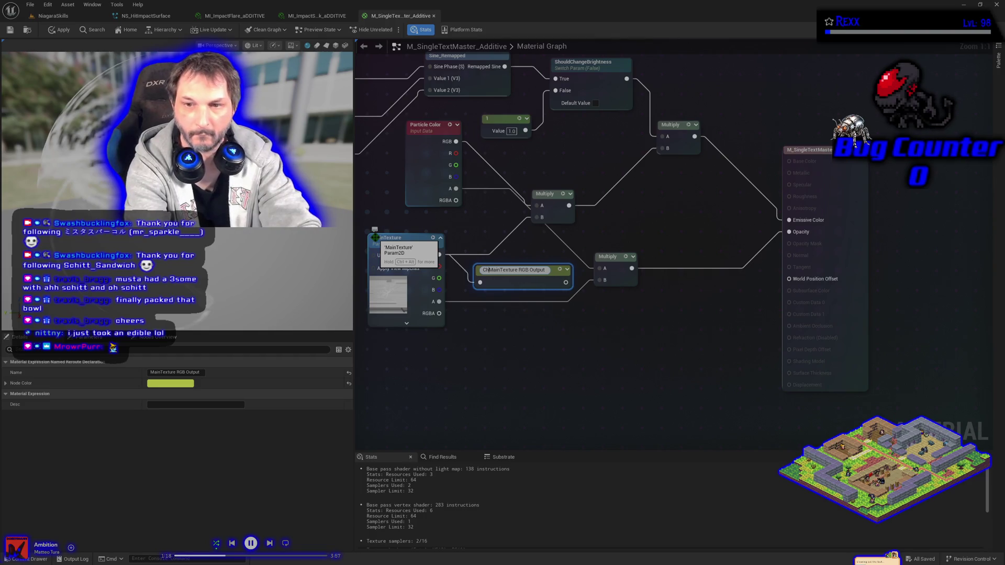
{"action": "type", "text": "ed"}
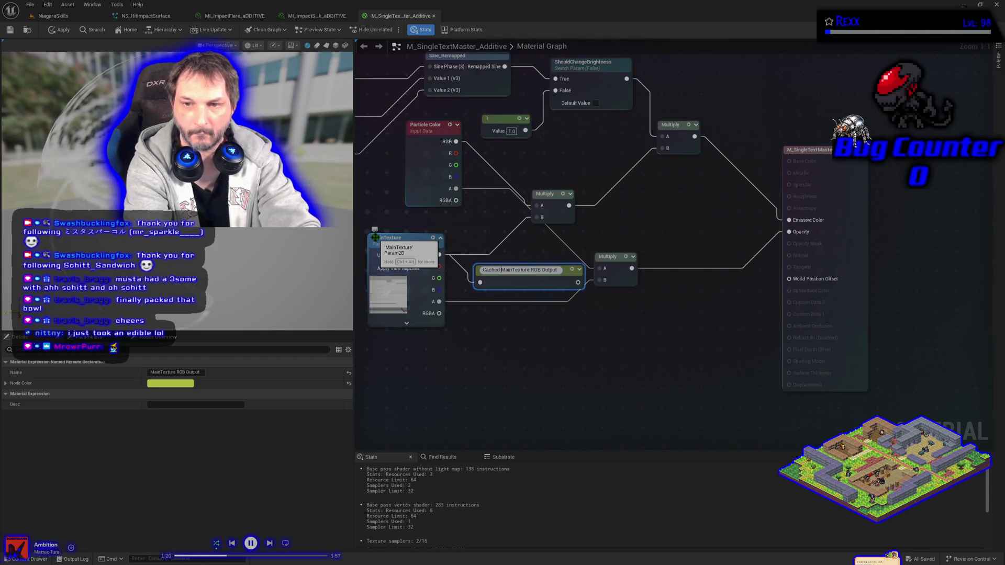
{"action": "key", "text": "Return"}
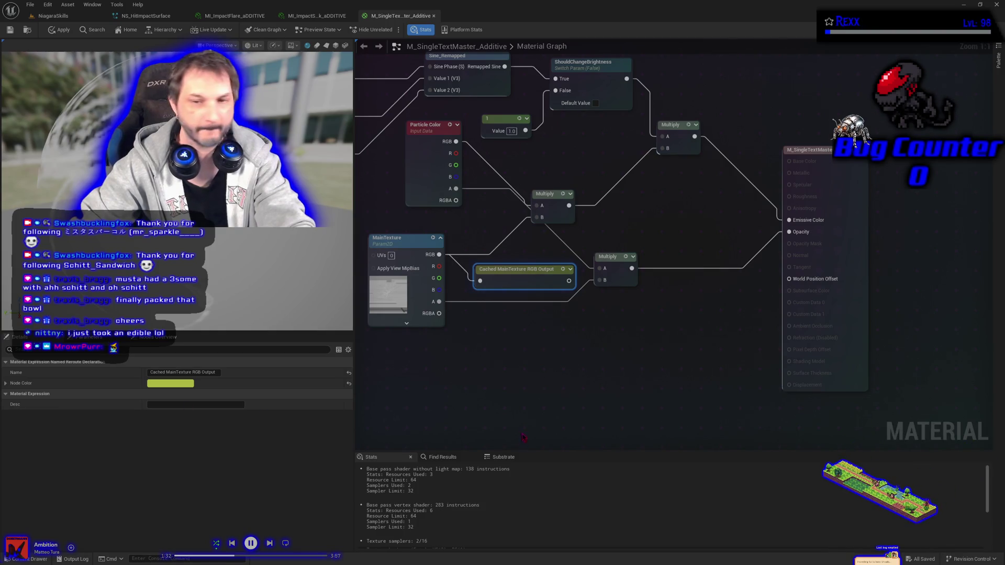
- Add a named reroute from MainTexture's alpha pin, titled 'Cached Main Texure Alpha Output'
{"action": "left_click_drag", "start_coordinate": [439, 302], "coordinate": [486, 336]}
{"action": "type", "text": "named"}
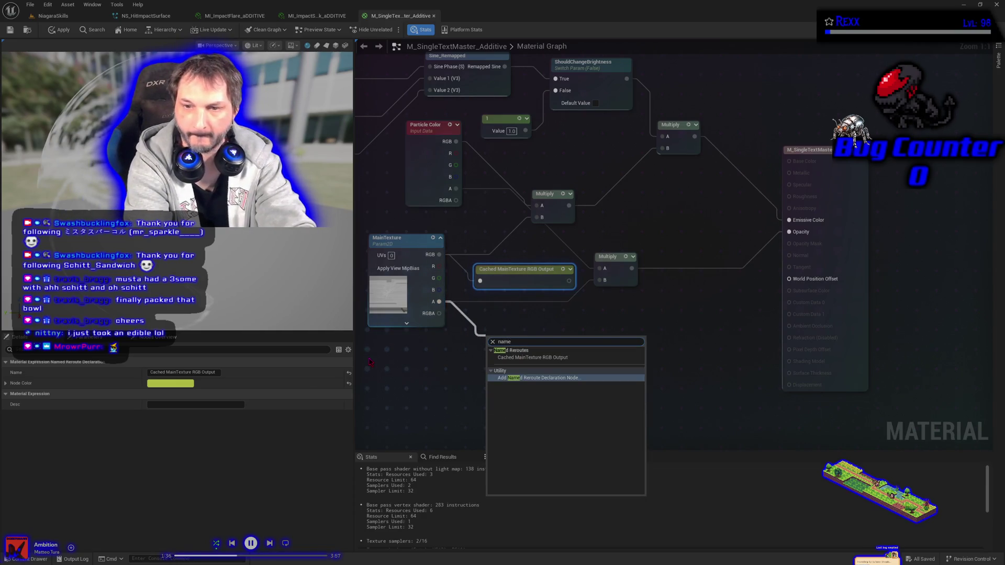
{"action": "key", "text": "Return"}
{"action": "type", "text": "C"}
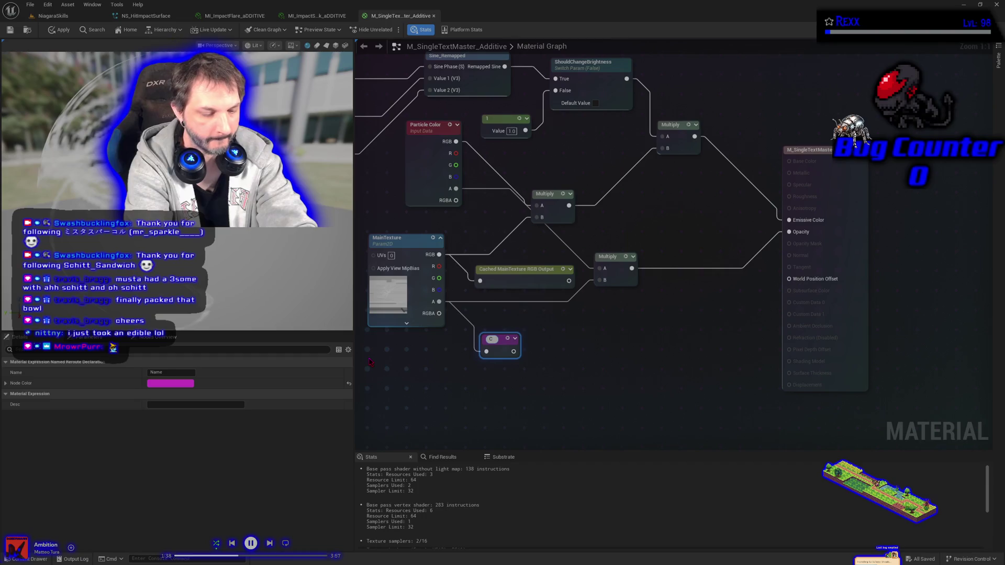
{"action": "type", "text": "ached Mai"}
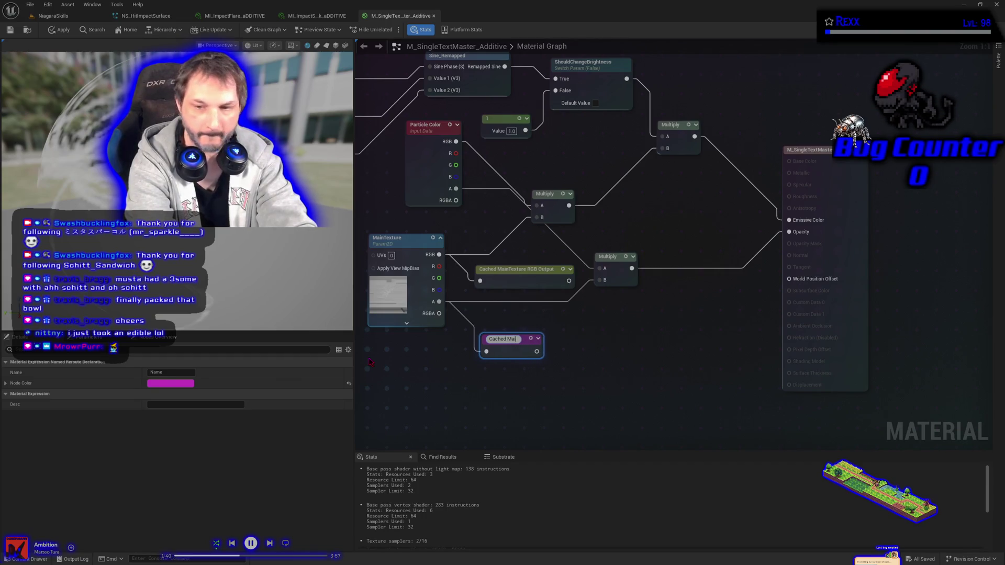
{"action": "type", "text": "n Texture"}
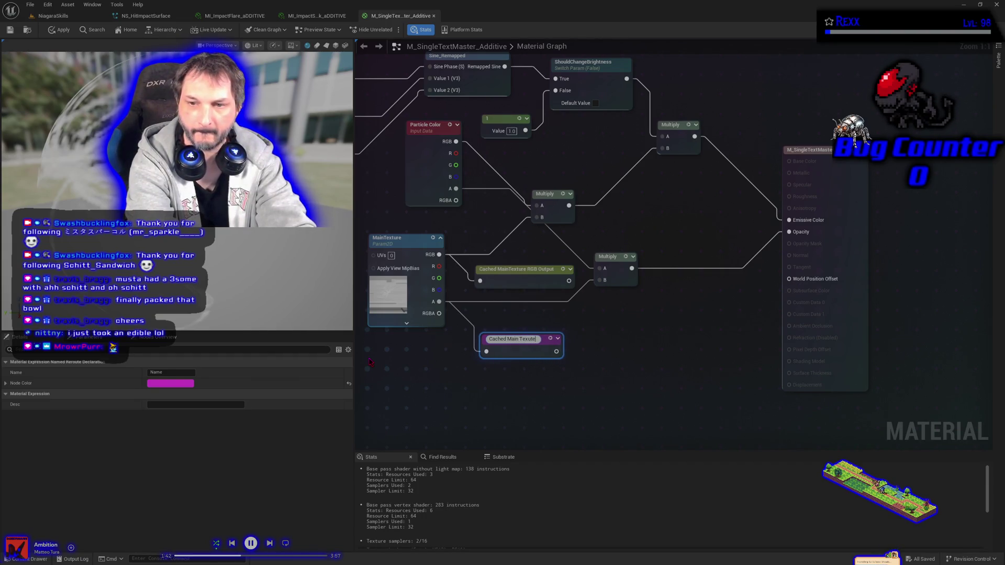
{"action": "type", "text": " Alpha"}
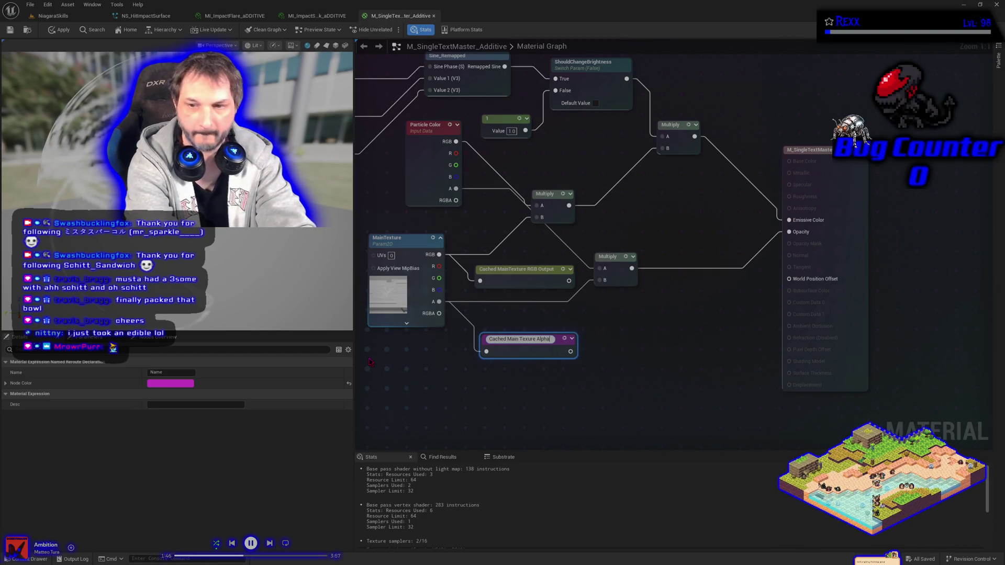
{"action": "key", "text": "Return"}
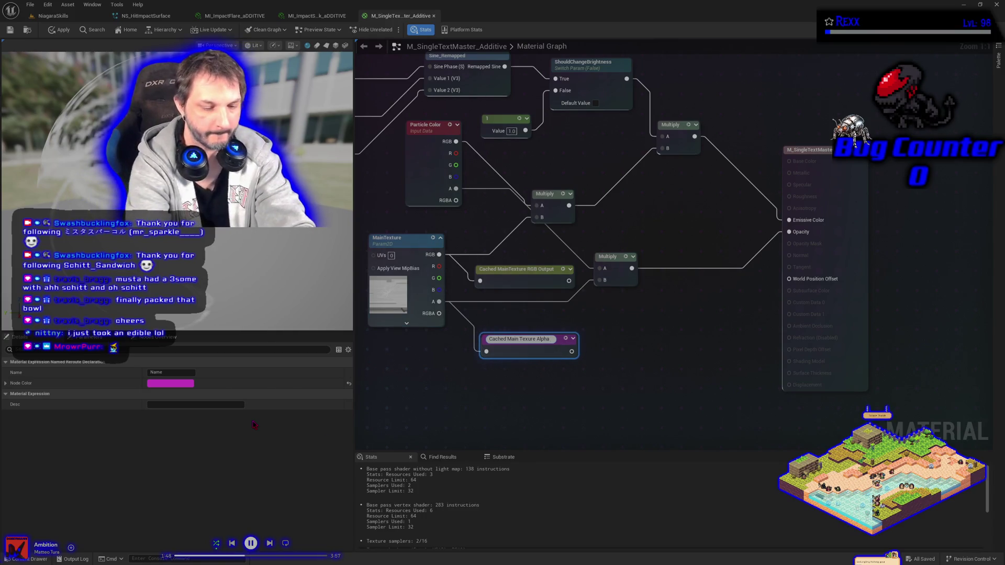
{"action": "type", "text": " Output"}
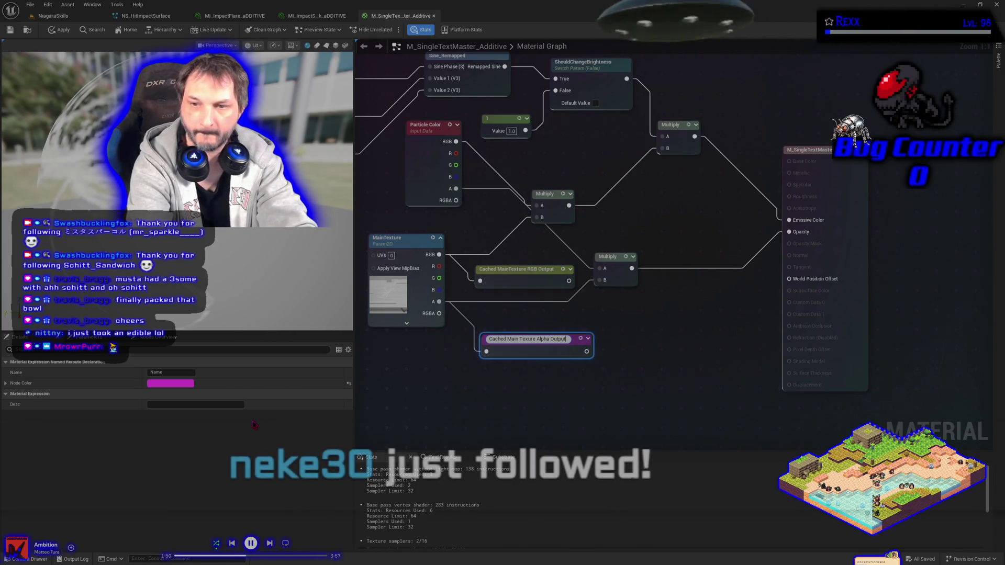
{"action": "key", "text": "Return"}
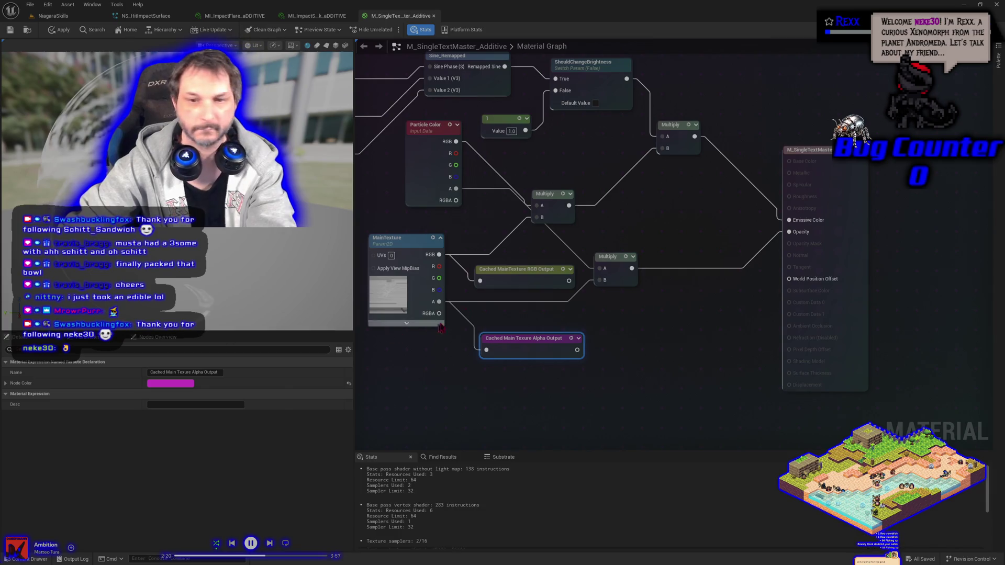
- Put the MainTexture parameter in group 'Texture Settings' with Sort Priority 1, and apply
{"action": "left_click", "coordinate": [422, 238]}
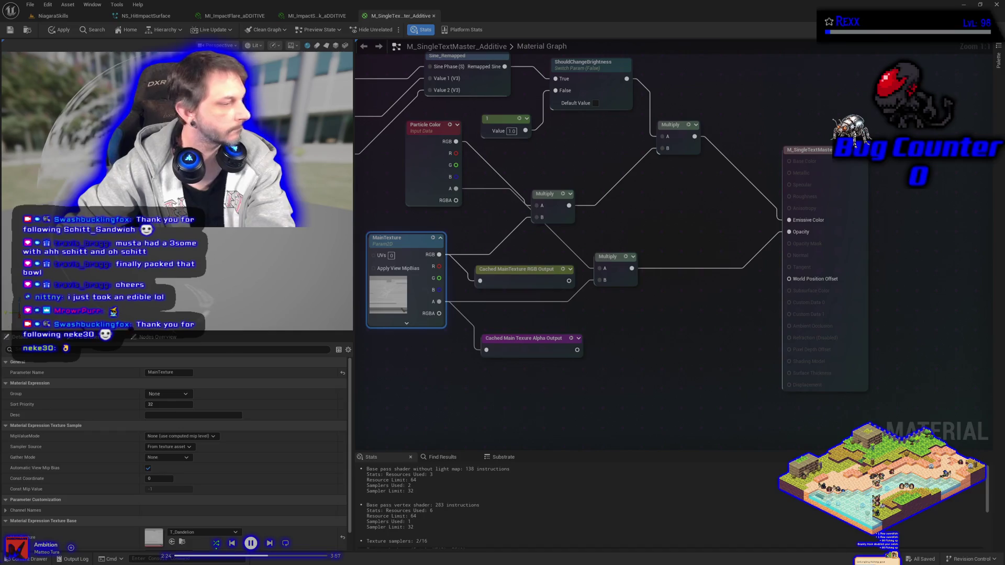
{"action": "left_click", "coordinate": [169, 394]}
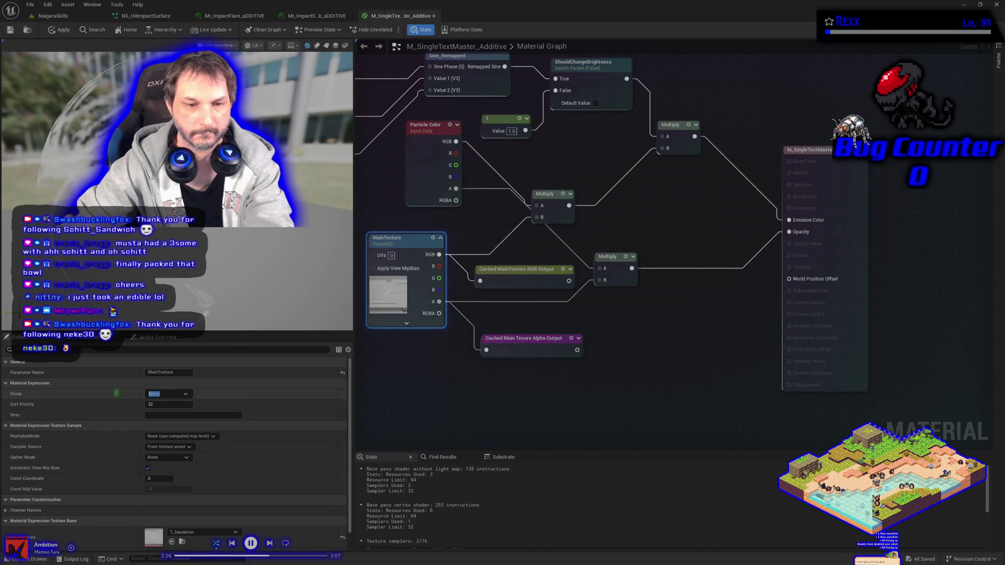
{"action": "type", "text": "Textu"}
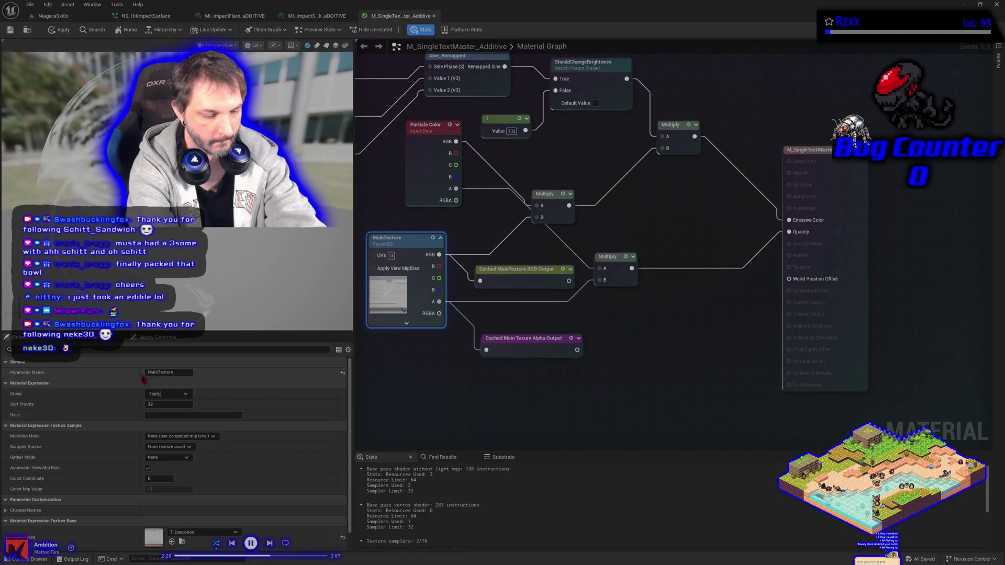
{"action": "type", "text": "re Settings"}
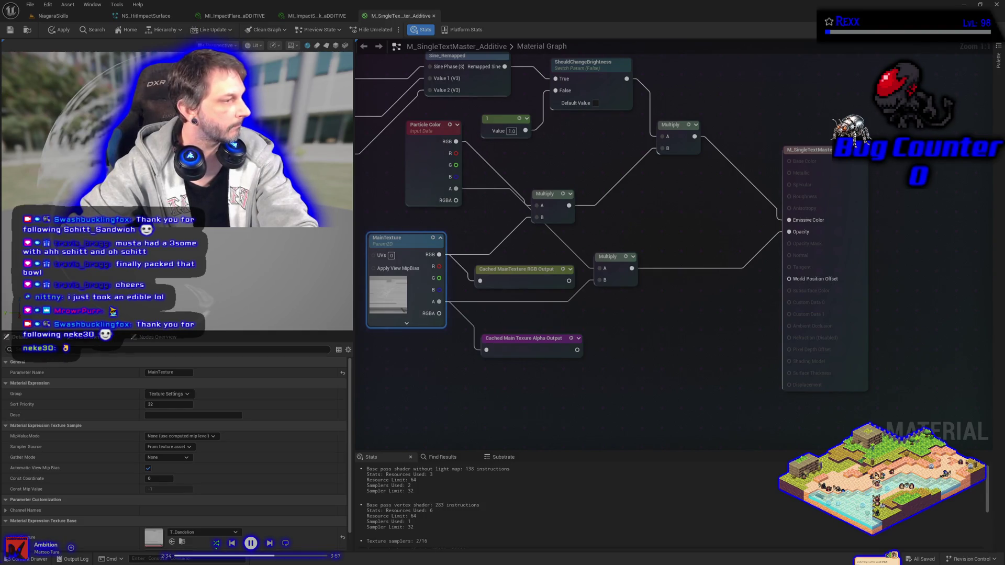
{"action": "left_click", "coordinate": [162, 406]}
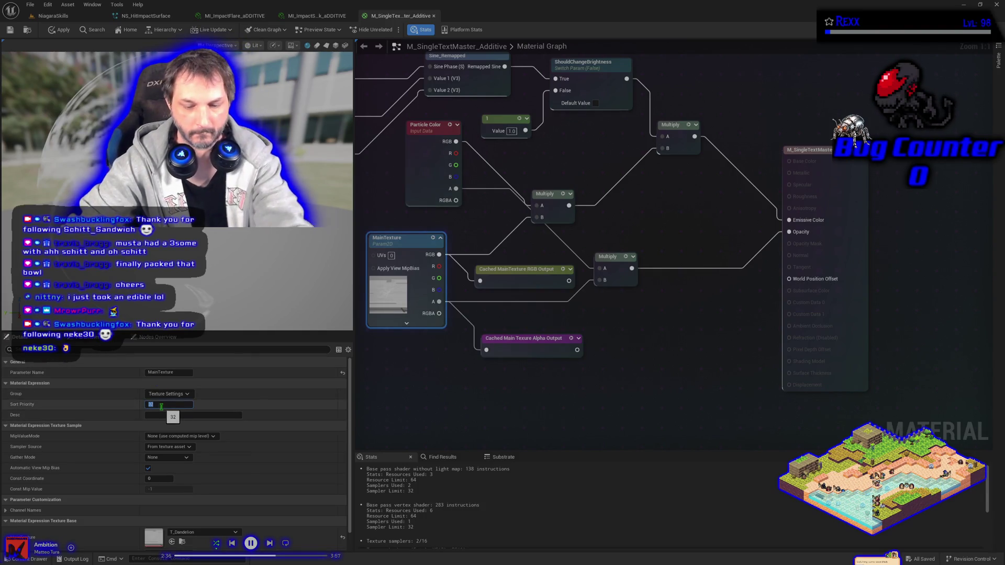
{"action": "type", "text": "1"}
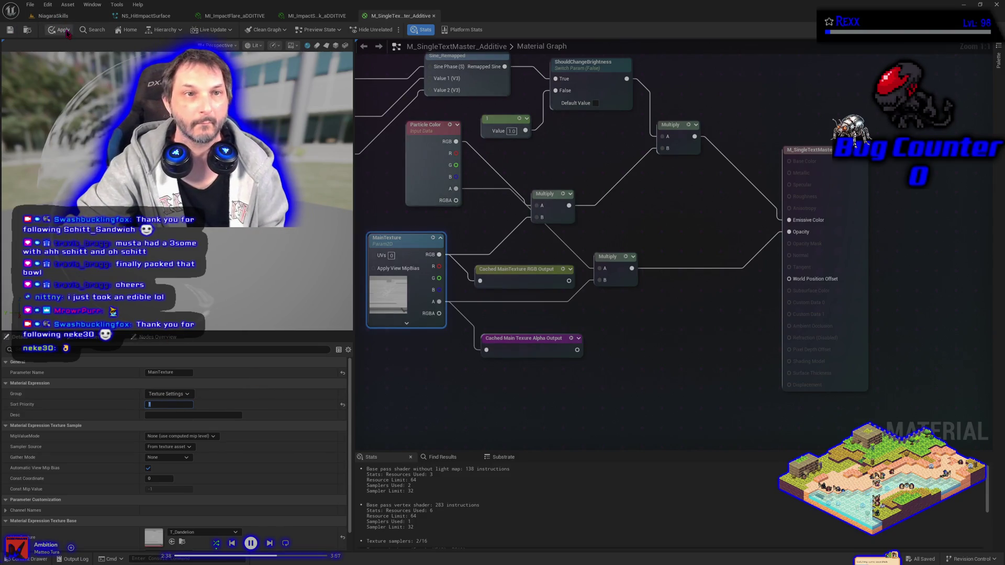
{"action": "left_click", "coordinate": [63, 31]}
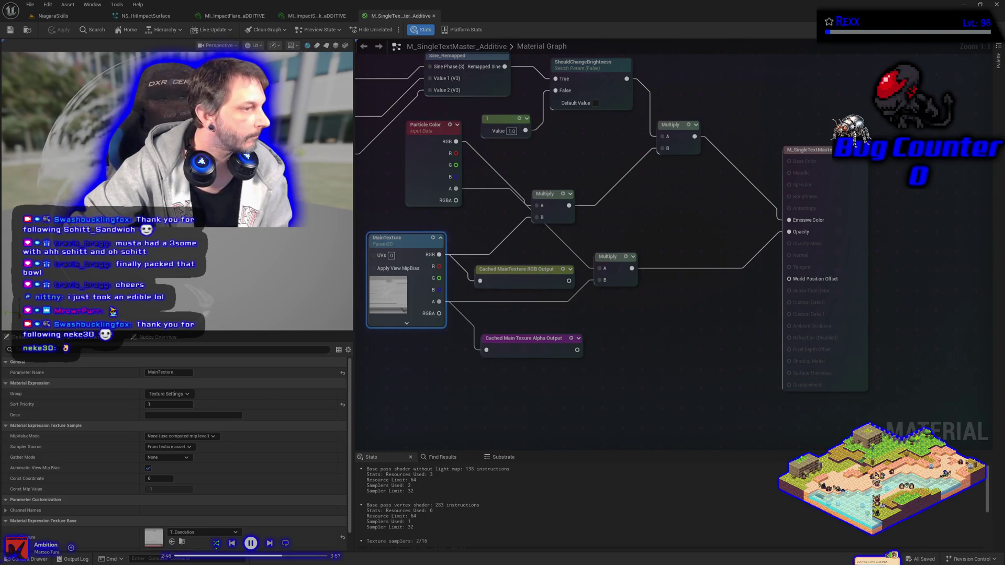
{"action": "left_click_drag", "start_coordinate": [615, 347], "coordinate": [598, 360]}
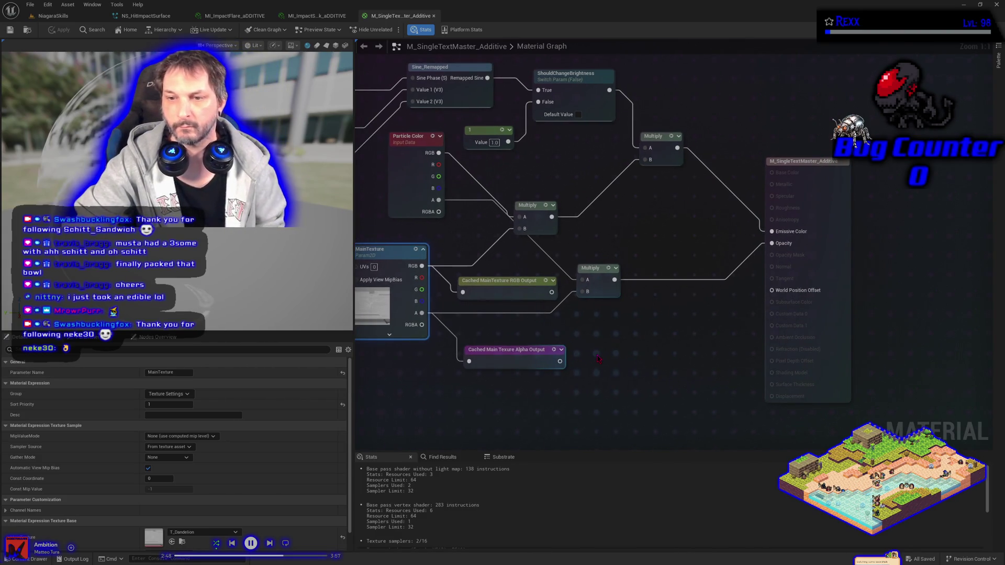
- Add a Static Switch Parameter named HasAlphaChannel to the graph
{"action": "right_click", "coordinate": [599, 360]}
{"action": "type", "text": "sw"}
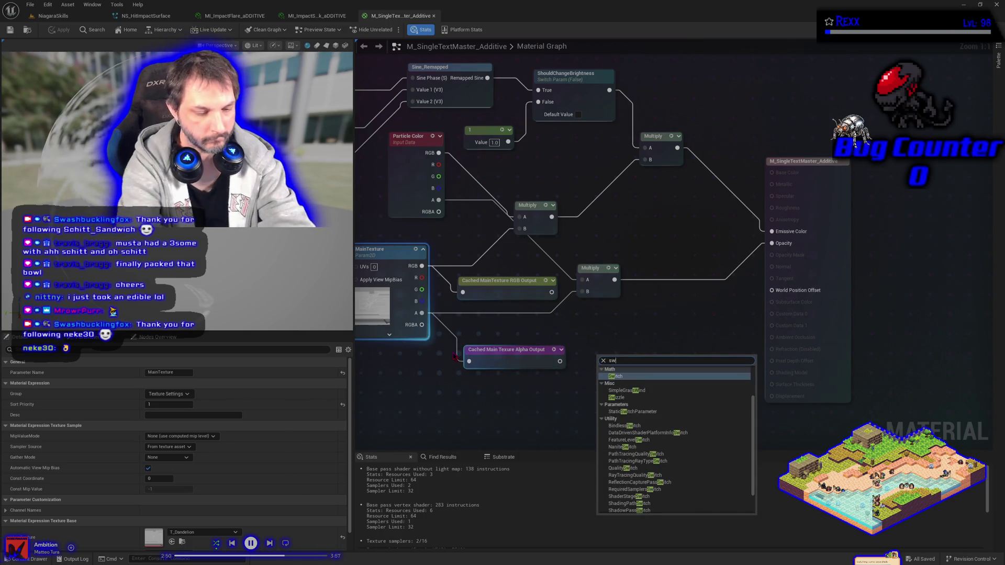
{"action": "type", "text": "itch"}
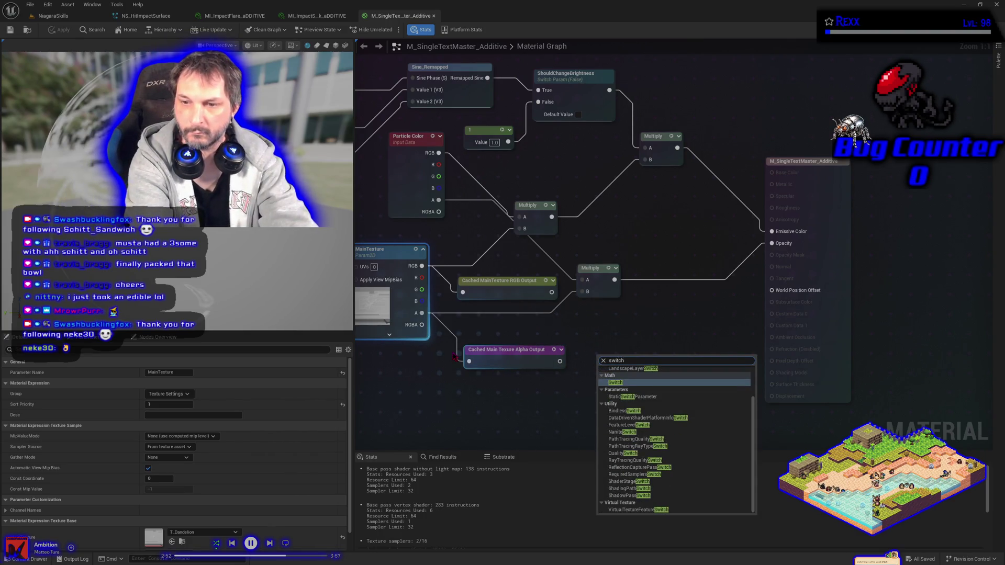
{"action": "key", "text": "Down"}
{"action": "key", "text": "Return"}
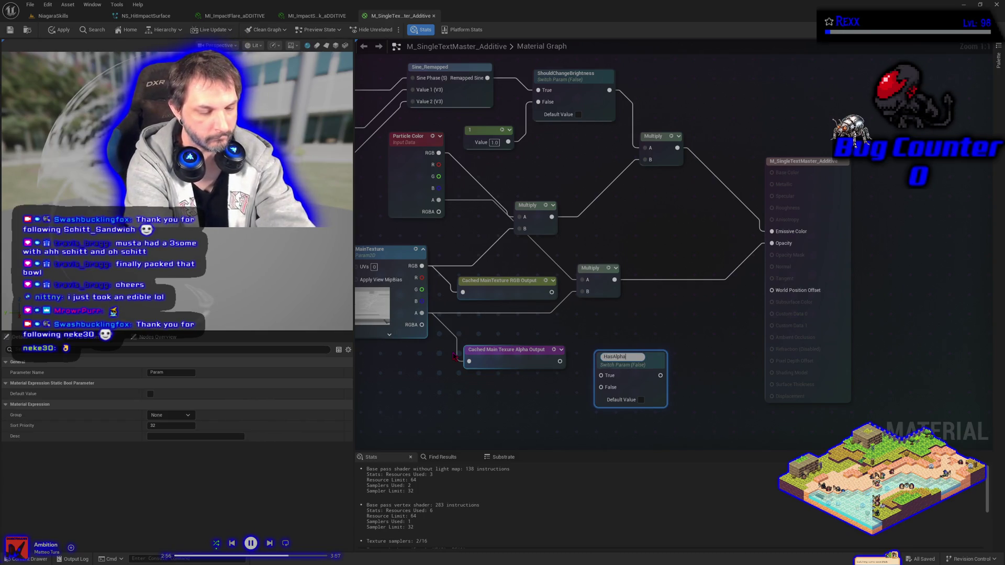
{"action": "type", "text": "Channelp"}
{"action": "key", "text": "Return"}
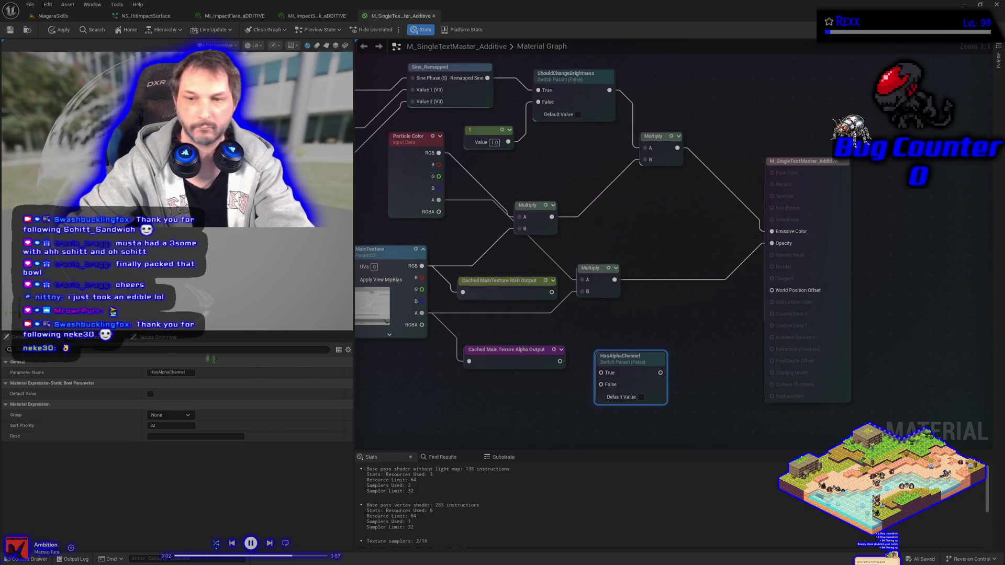
{"action": "left_click_drag", "start_coordinate": [631, 357], "coordinate": [680, 339]}
- Add a Cached Main Texure Alpha Output reroute beside the switch and tidy nearby nodes
{"action": "right_click", "coordinate": [513, 413]}
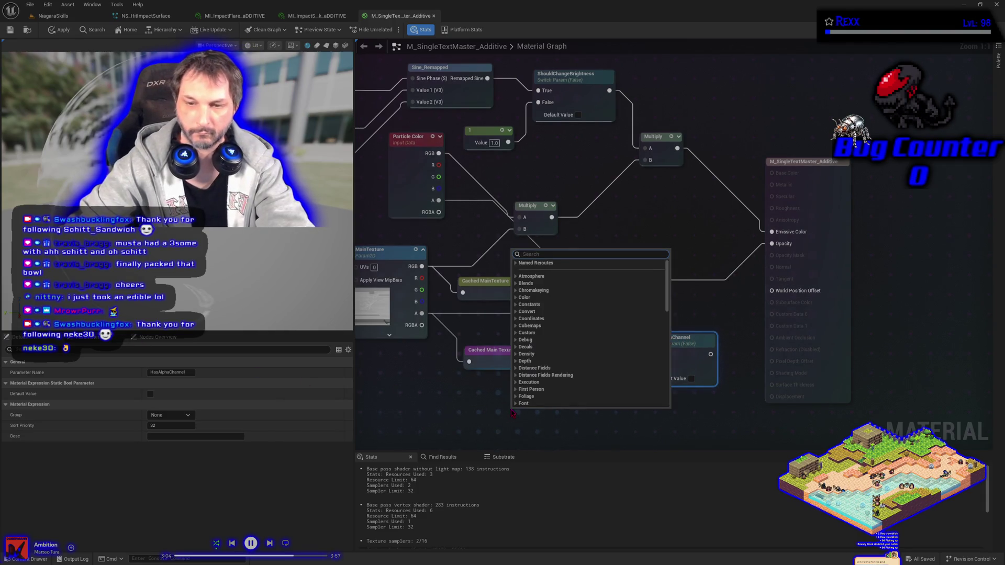
{"action": "left_click", "coordinate": [516, 264]}
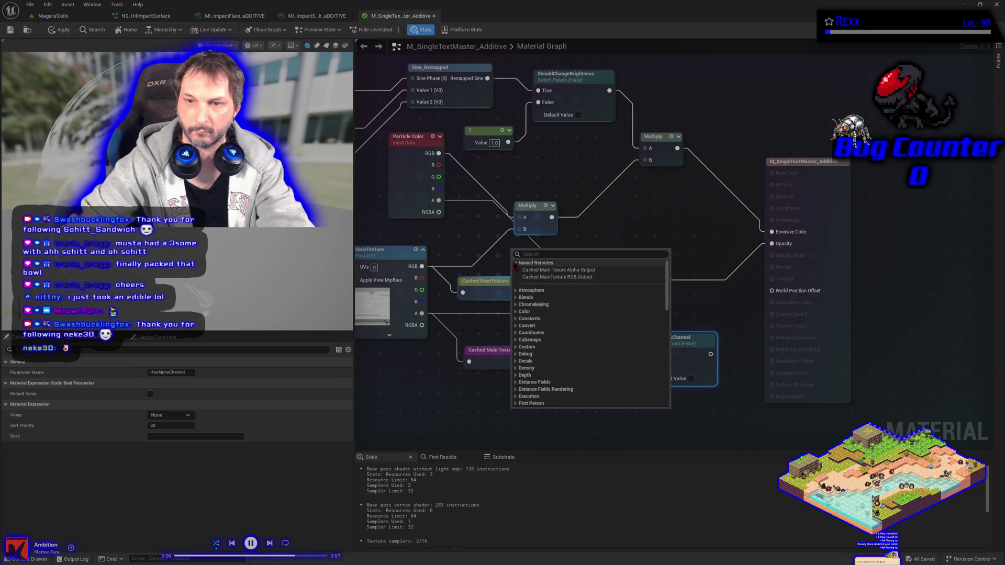
{"action": "left_click", "coordinate": [559, 270]}
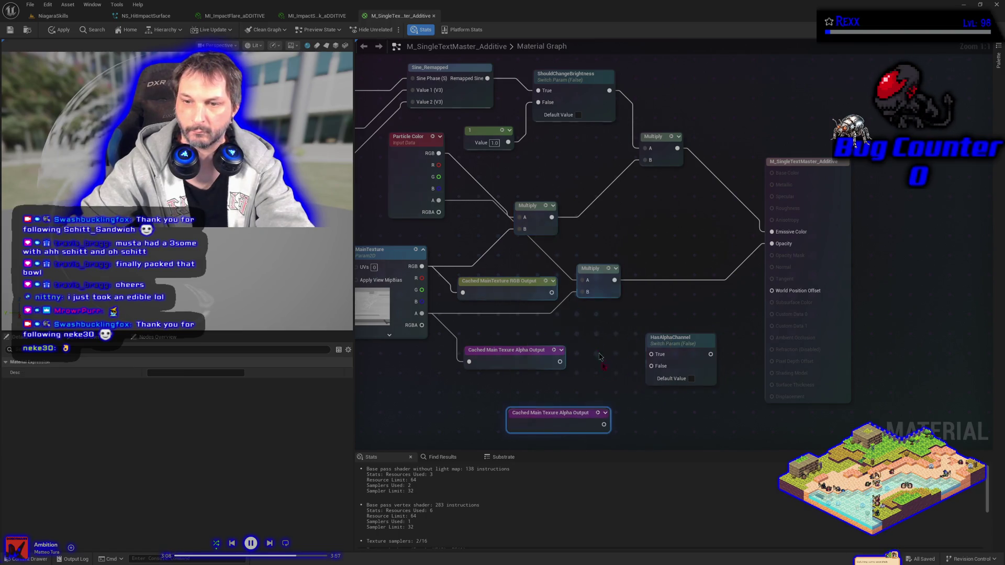
{"action": "left_click_drag", "start_coordinate": [547, 414], "coordinate": [584, 346]}
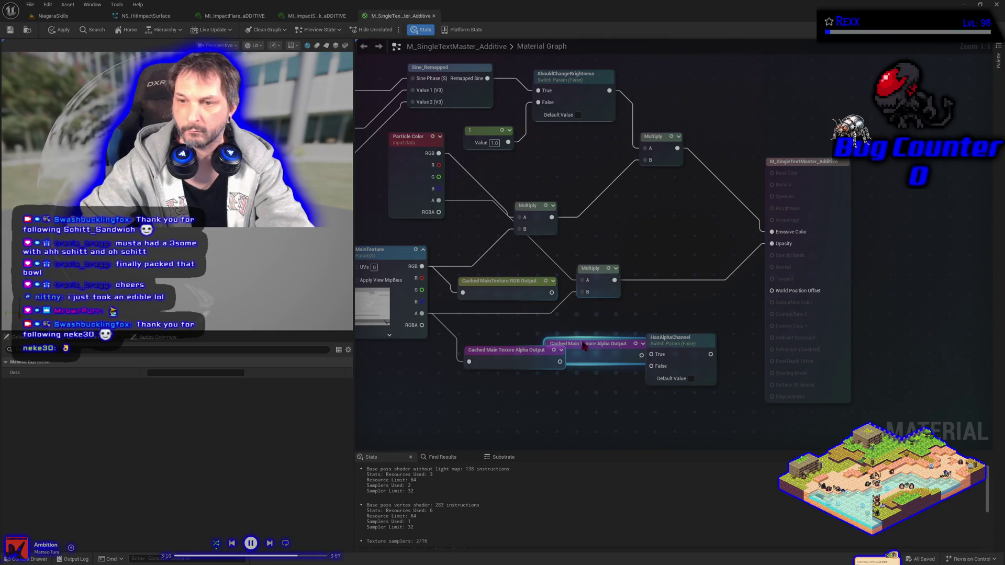
{"action": "left_click_drag", "start_coordinate": [691, 206], "coordinate": [809, 169]}
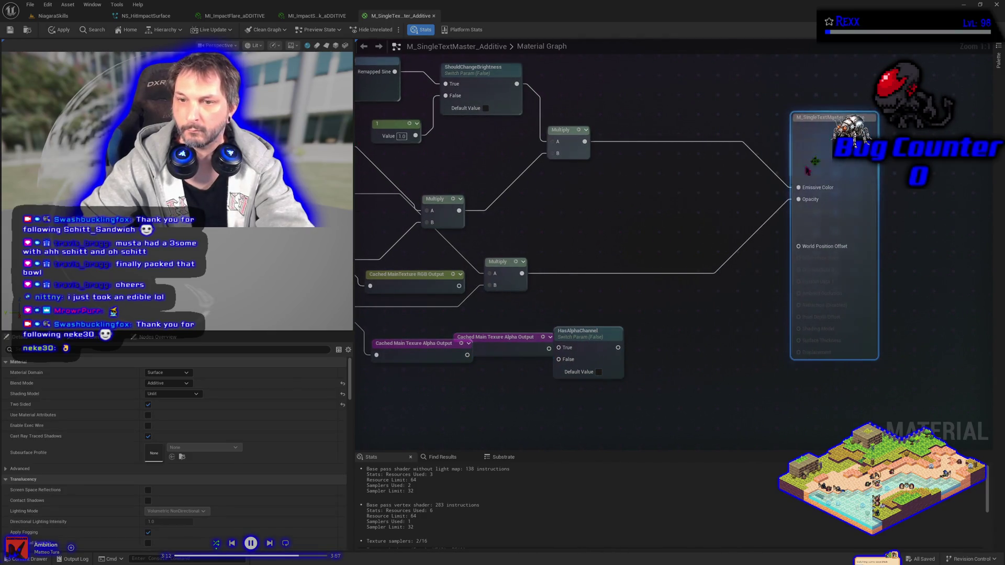
{"action": "left_click_drag", "start_coordinate": [581, 331], "coordinate": [624, 330]}
{"action": "left_click_drag", "start_coordinate": [512, 331], "coordinate": [548, 331]}
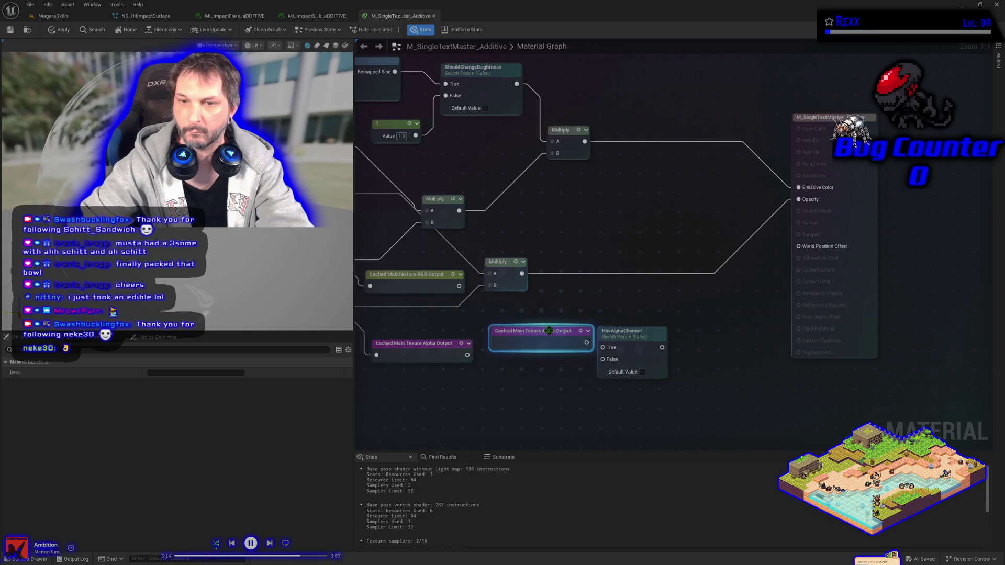
{"action": "left_click_drag", "start_coordinate": [494, 268], "coordinate": [694, 256]}
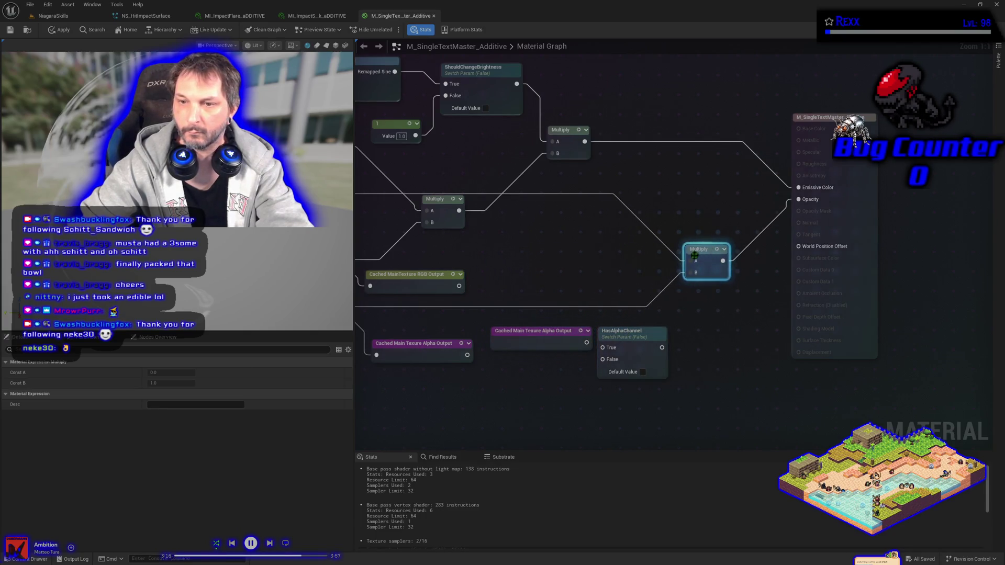
{"action": "left_click_drag", "start_coordinate": [587, 344], "coordinate": [606, 336]}
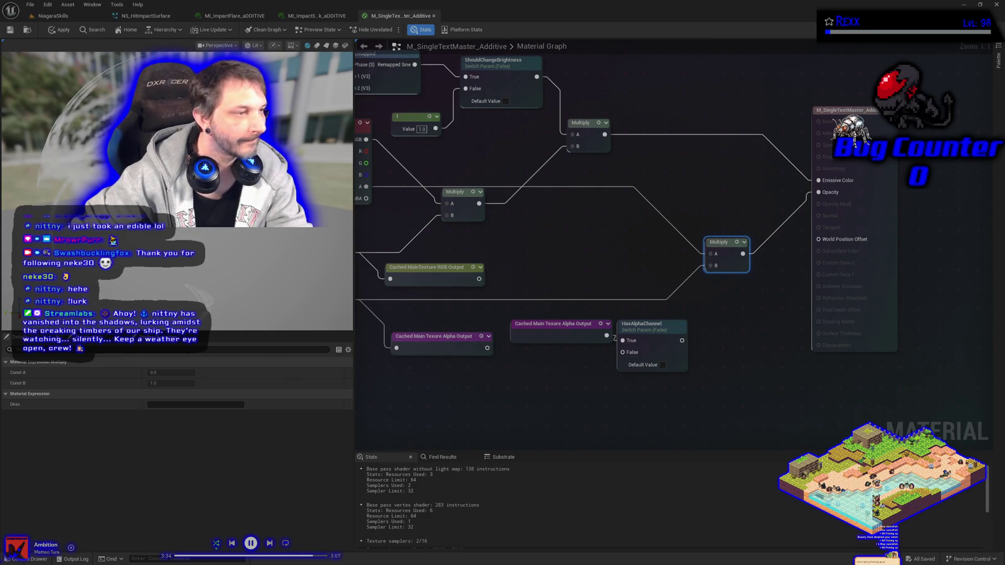
{"action": "left_click_drag", "start_coordinate": [639, 332], "coordinate": [652, 325]}
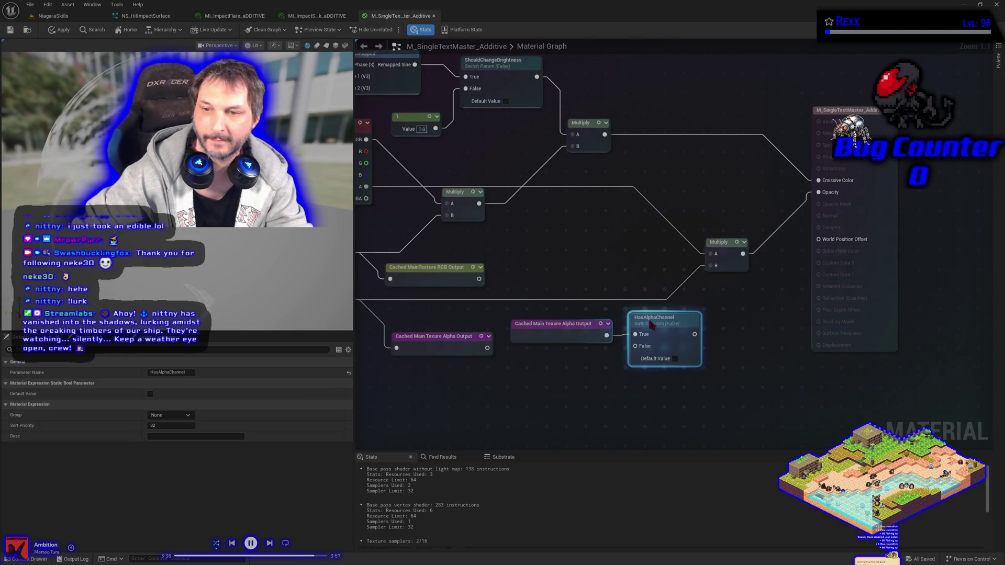
{"action": "left_click_drag", "start_coordinate": [575, 327], "coordinate": [581, 320]}
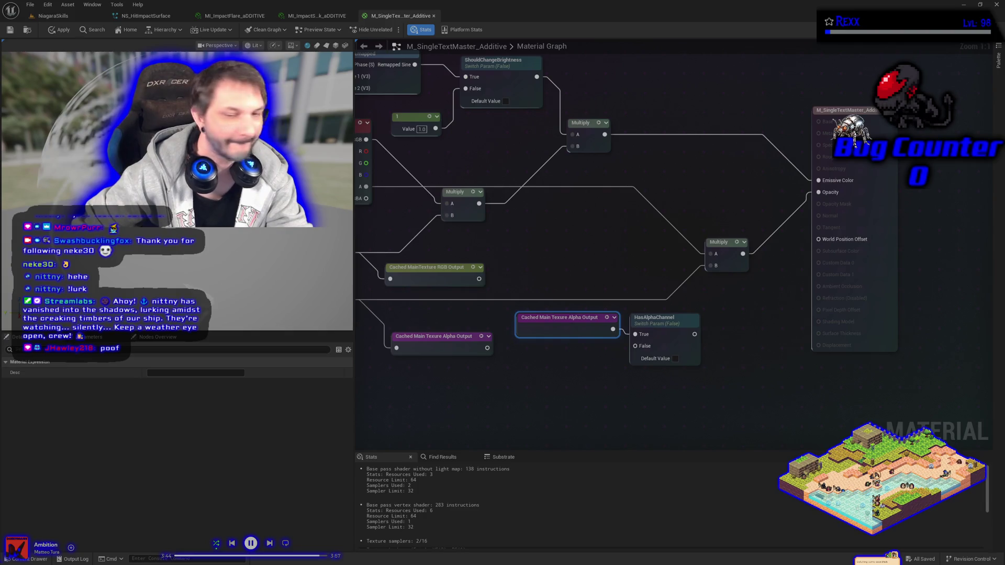
- Add a Cached MainTexture RGB Output reroute feeding a new Mask node
{"action": "right_click", "coordinate": [443, 400]}
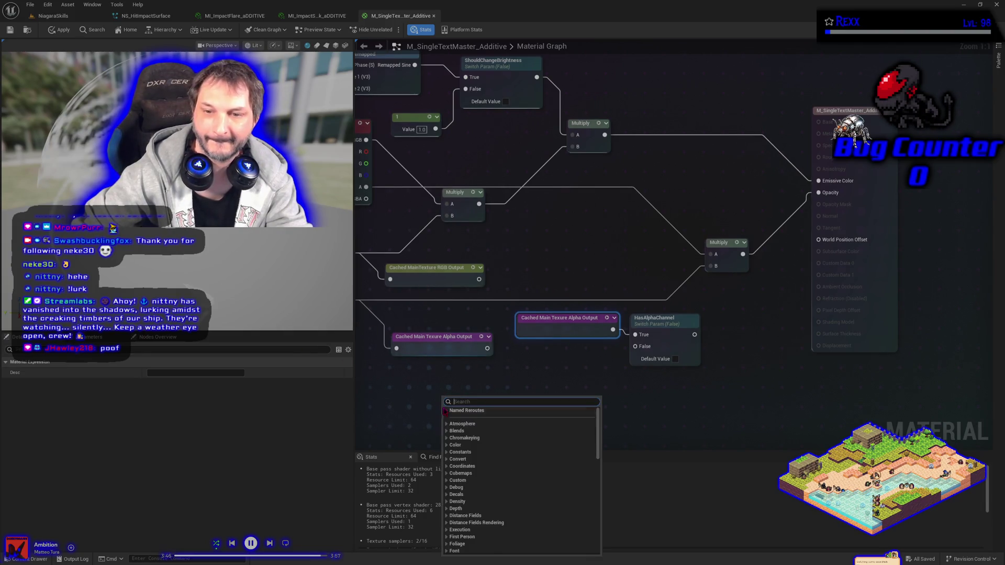
{"action": "left_click", "coordinate": [487, 425]}
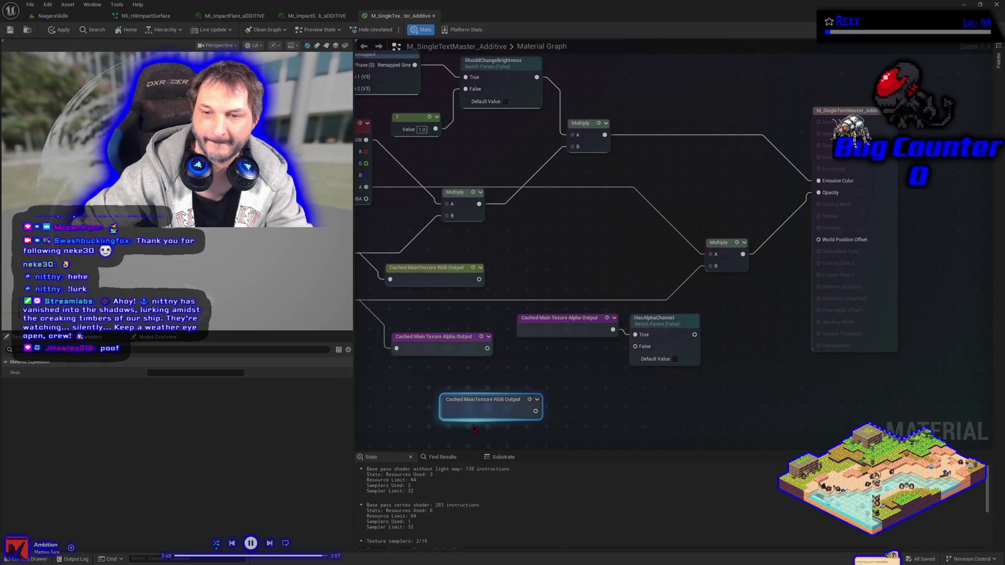
{"action": "left_click_drag", "start_coordinate": [476, 400], "coordinate": [445, 380]}
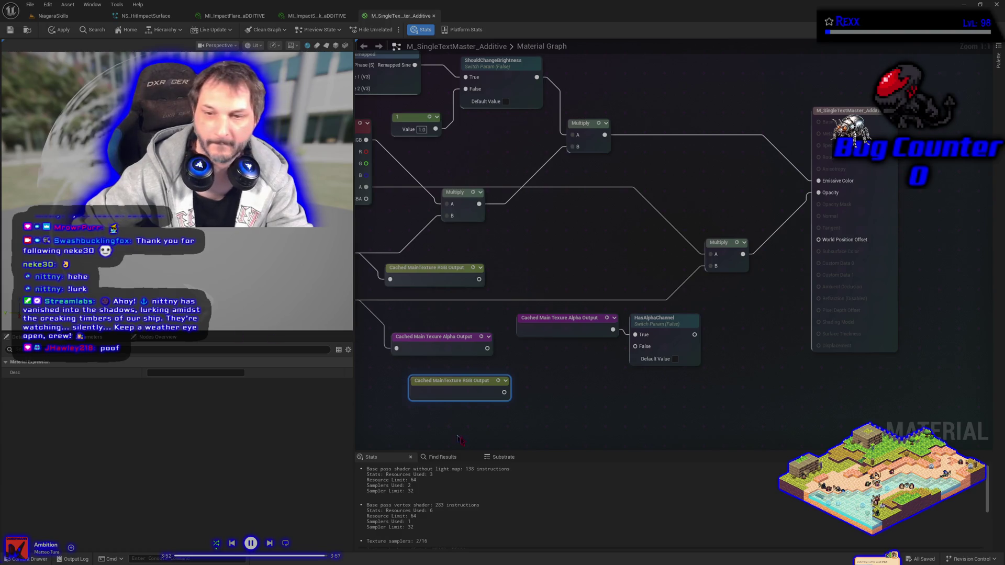
{"action": "left_click_drag", "start_coordinate": [503, 393], "coordinate": [526, 395]}
{"action": "type", "text": "mas"}
{"action": "key", "text": "Return"}
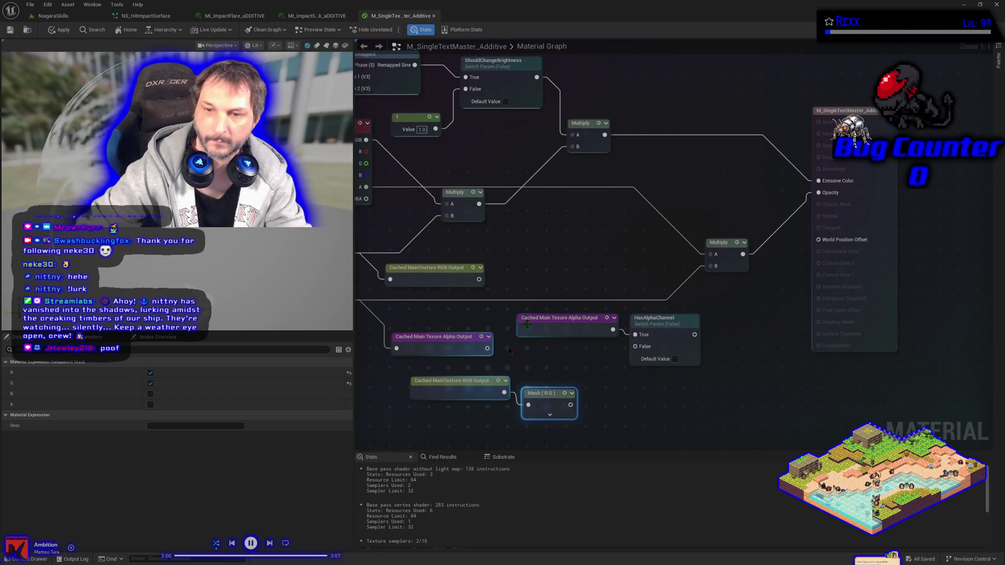
{"action": "left_click_drag", "start_coordinate": [544, 393], "coordinate": [564, 388]}
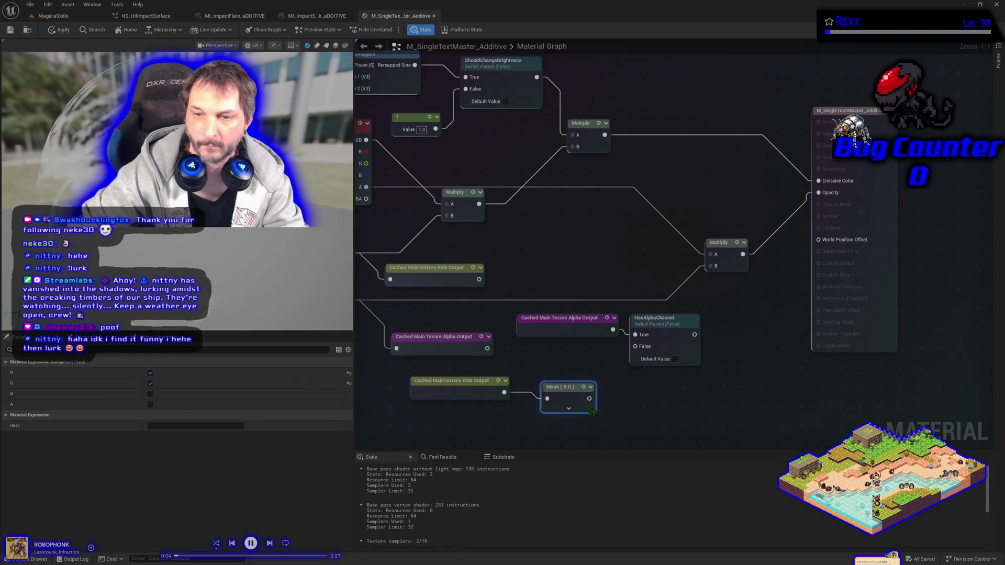
- Limit the Mask to R, wire it to HasAlphaChannel False, and the switch into Multiply B
{"action": "left_click", "coordinate": [568, 408]}
{"action": "mouse_move", "coordinate": [512, 439]}
{"action": "left_mouse_down"}
{"action": "mouse_move", "coordinate": [480, 346]}
{"action": "mouse_move", "coordinate": [492, 354]}
{"action": "left_mouse_up"}
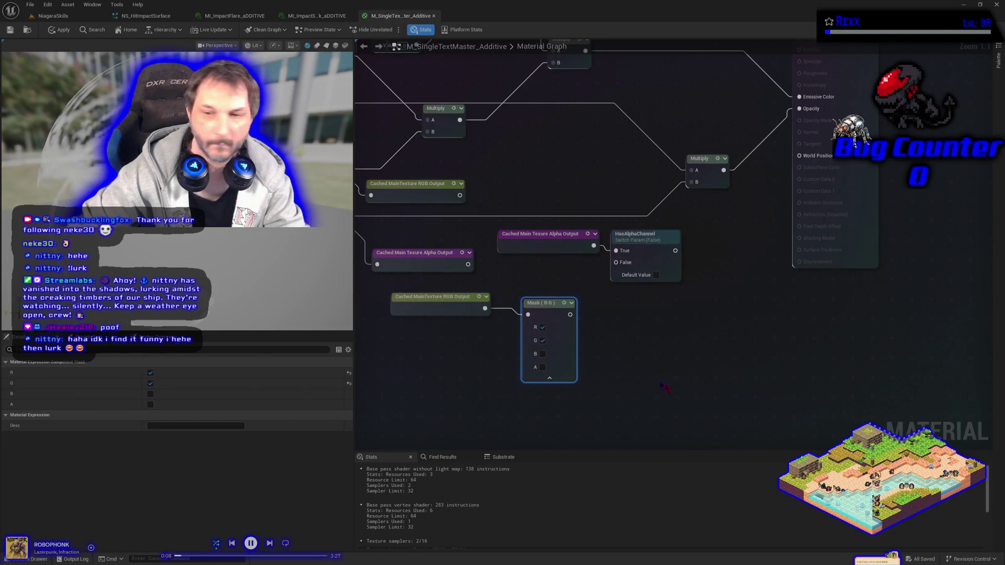
{"action": "left_click", "coordinate": [543, 340]}
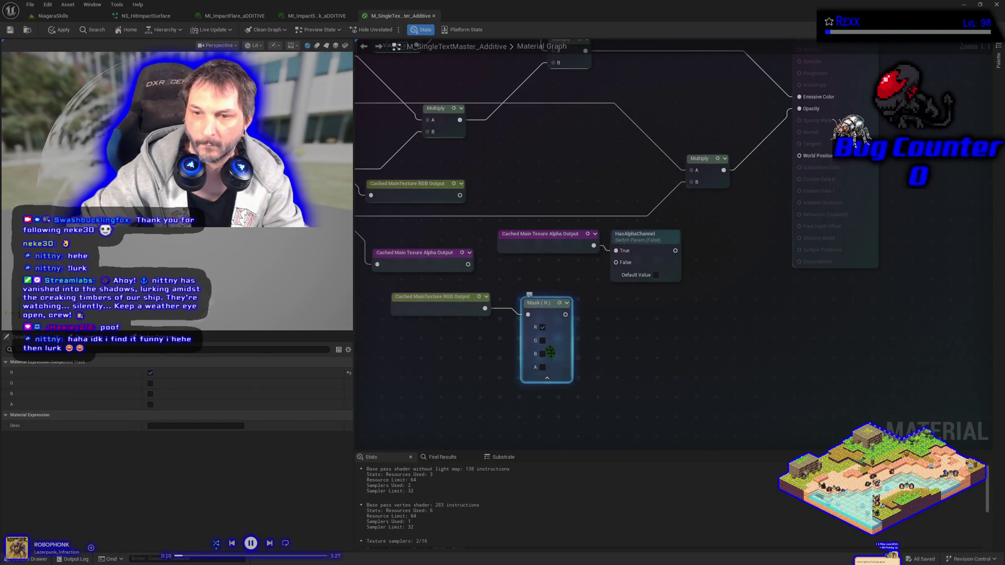
{"action": "left_click", "coordinate": [547, 379]}
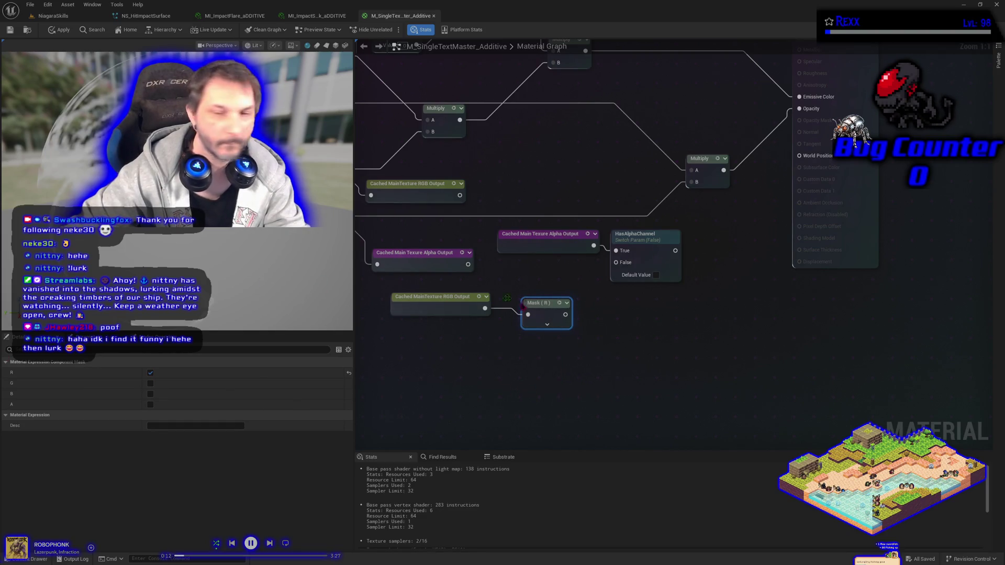
{"action": "mouse_move", "coordinate": [565, 315]}
{"action": "left_mouse_down"}
{"action": "mouse_move", "coordinate": [611, 288]}
{"action": "mouse_move", "coordinate": [616, 263]}
{"action": "left_mouse_up"}
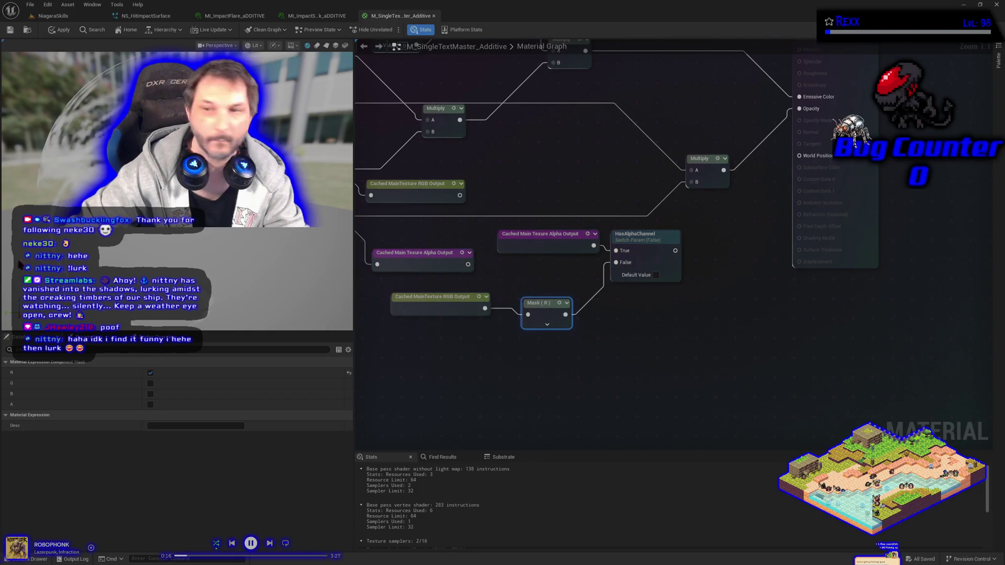
{"action": "left_click_drag", "start_coordinate": [675, 251], "coordinate": [691, 182]}
{"action": "left_click_drag", "start_coordinate": [556, 220], "coordinate": [702, 218]}
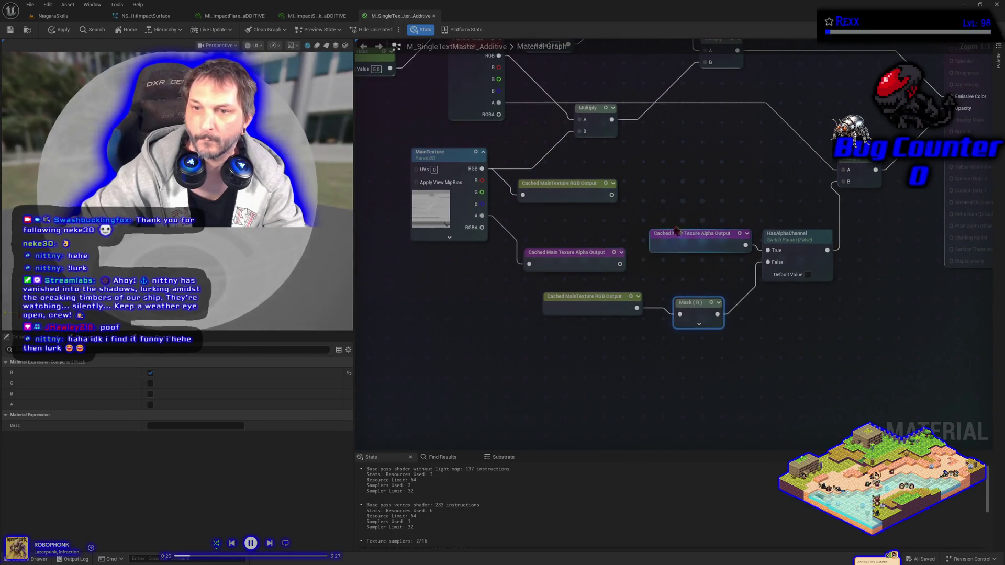
- Rearrange the cached nodes and place a duplicate Cached MainTexture RGB Output beside the Particle Color Multiply
{"action": "left_click_drag", "start_coordinate": [539, 264], "coordinate": [527, 233]}
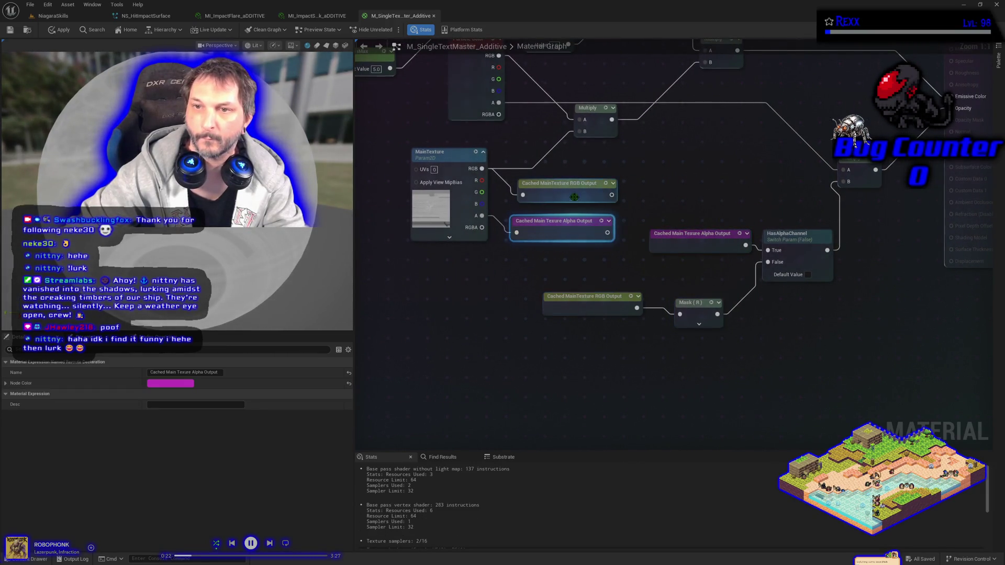
{"action": "left_click_drag", "start_coordinate": [577, 184], "coordinate": [573, 180]}
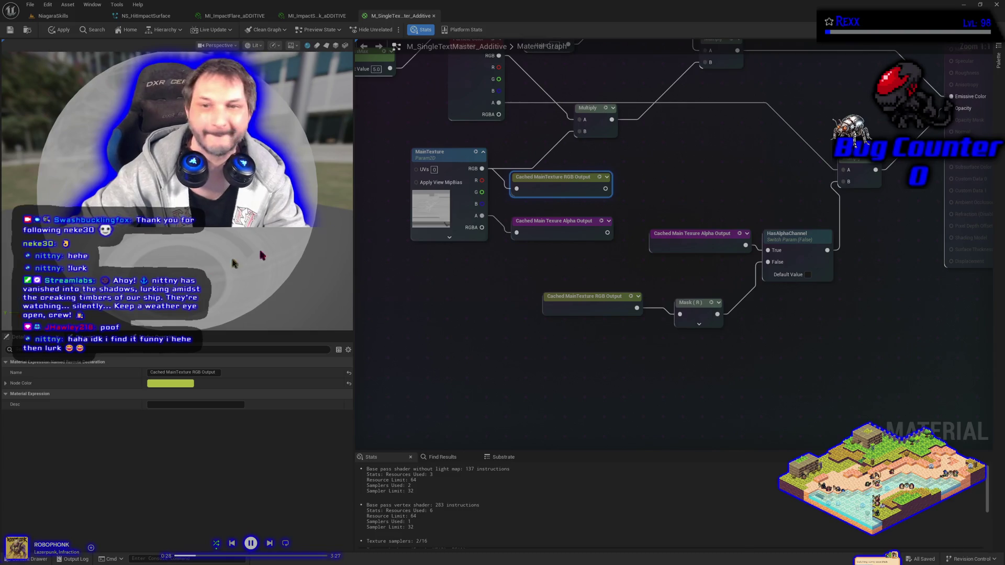
{"action": "left_click_drag", "start_coordinate": [612, 130], "coordinate": [624, 124]}
{"action": "left_click", "coordinate": [586, 301]}
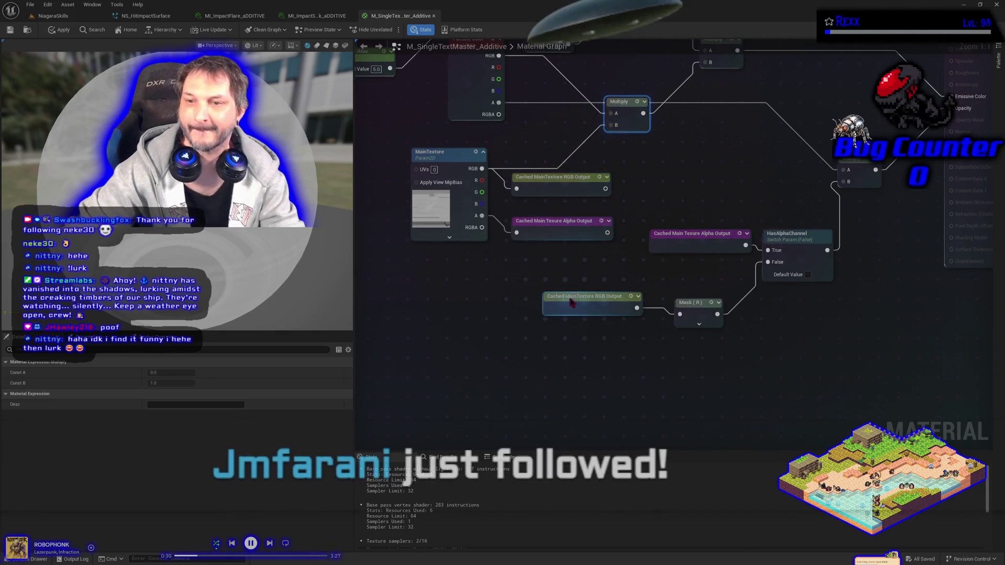
{"action": "key", "text": "ctrl+d"}
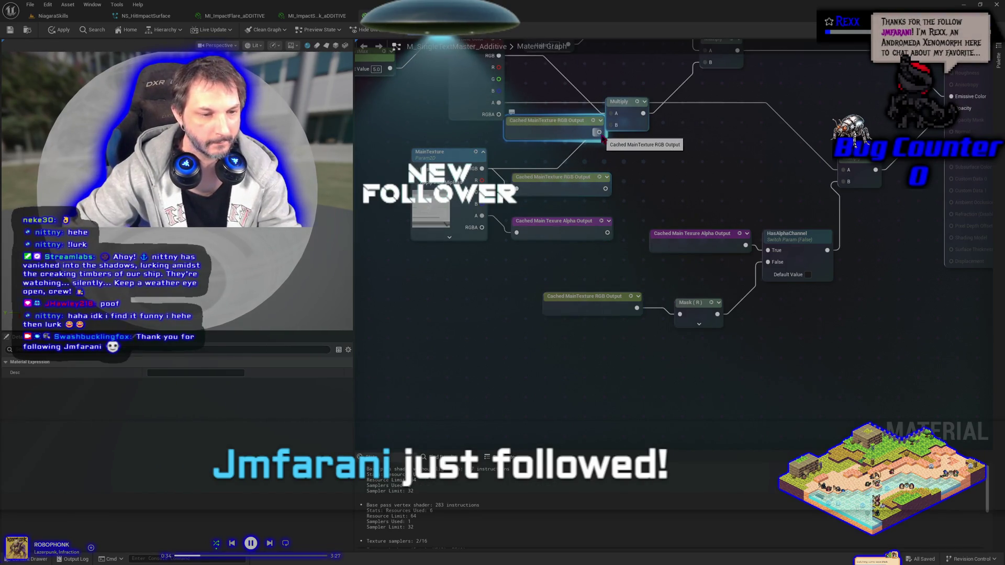
{"action": "left_click_drag", "start_coordinate": [558, 132], "coordinate": [544, 144]}
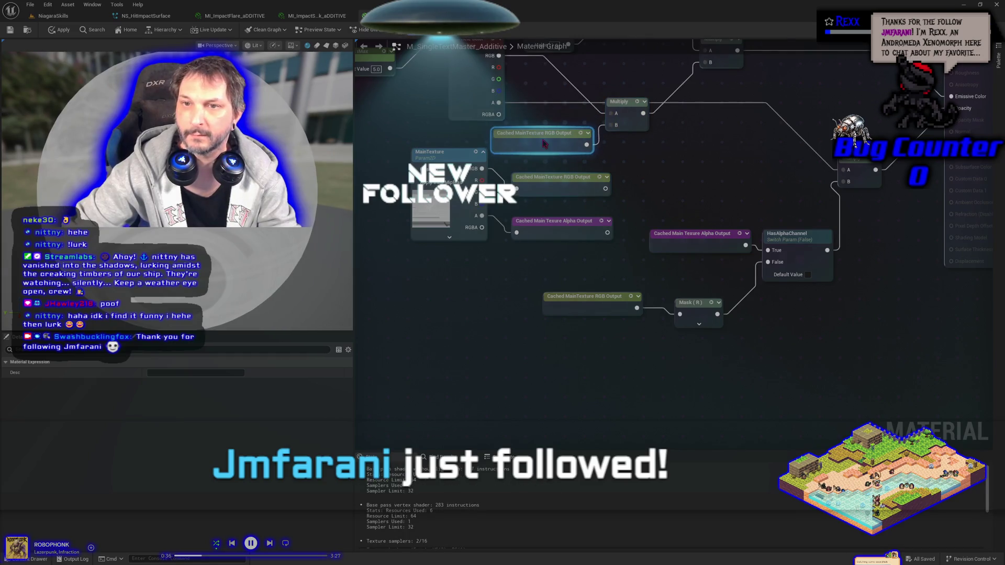
{"action": "left_click_drag", "start_coordinate": [632, 163], "coordinate": [638, 120]}
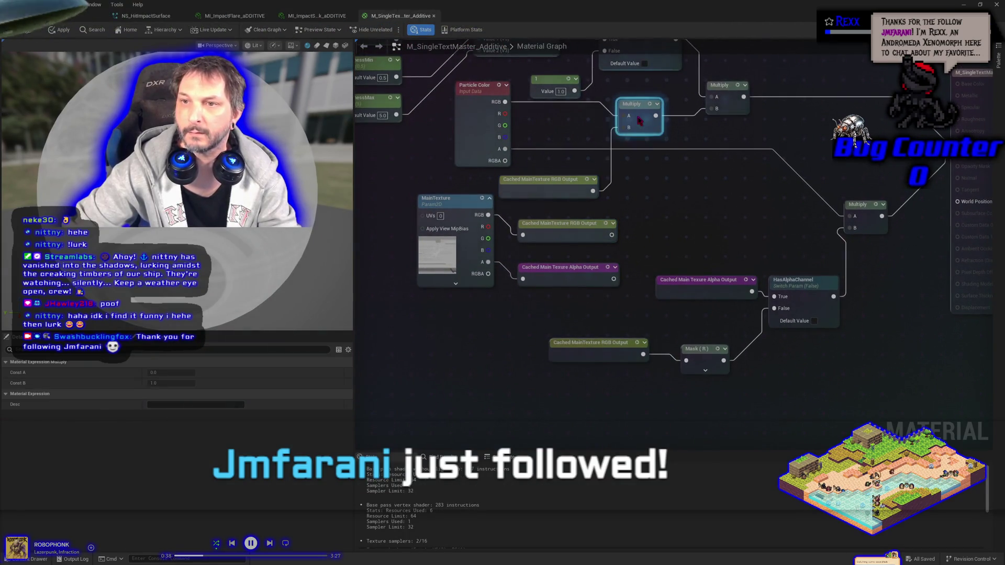
{"action": "mouse_move", "coordinate": [552, 182]}
{"action": "left_mouse_down"}
{"action": "mouse_move", "coordinate": [572, 163]}
{"action": "mouse_move", "coordinate": [547, 177]}
{"action": "left_mouse_up"}
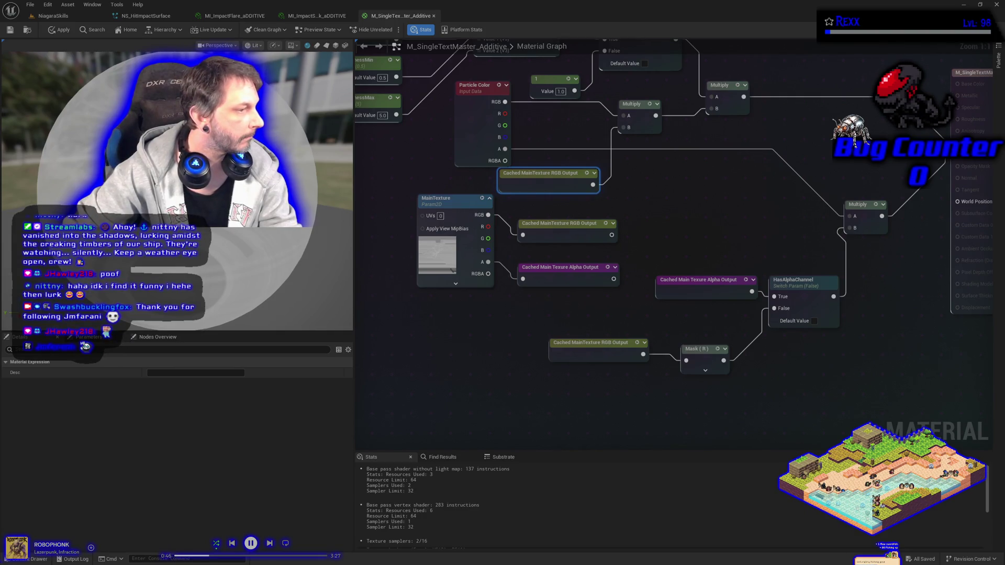
{"action": "left_click", "coordinate": [803, 287]}
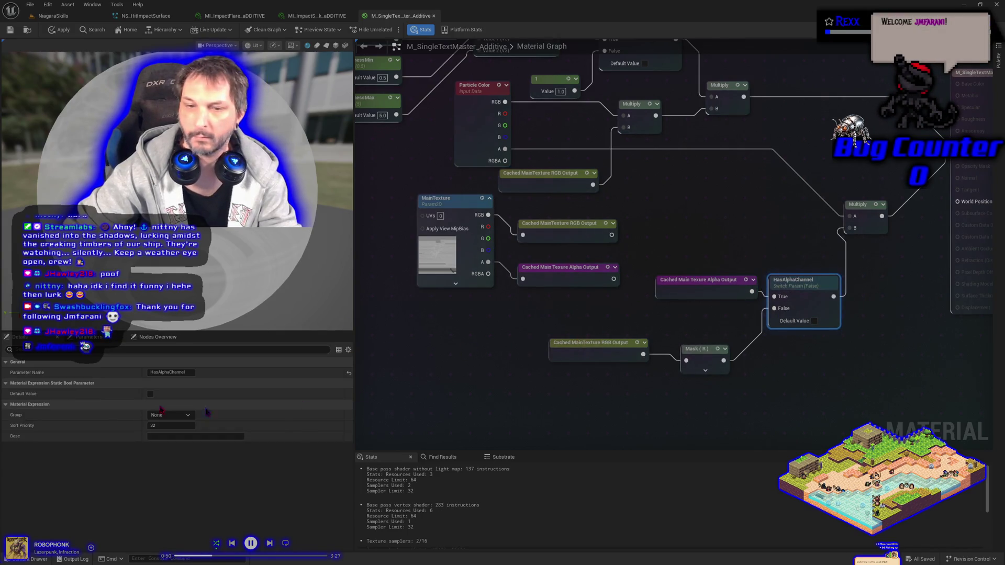
- Give HasAlphaChannel Sort Priority 1, put ShouldChangeBrightness in Texture Settings with Sort Priority 3, and apply
{"action": "left_click", "coordinate": [163, 426]}
{"action": "type", "text": "1"}
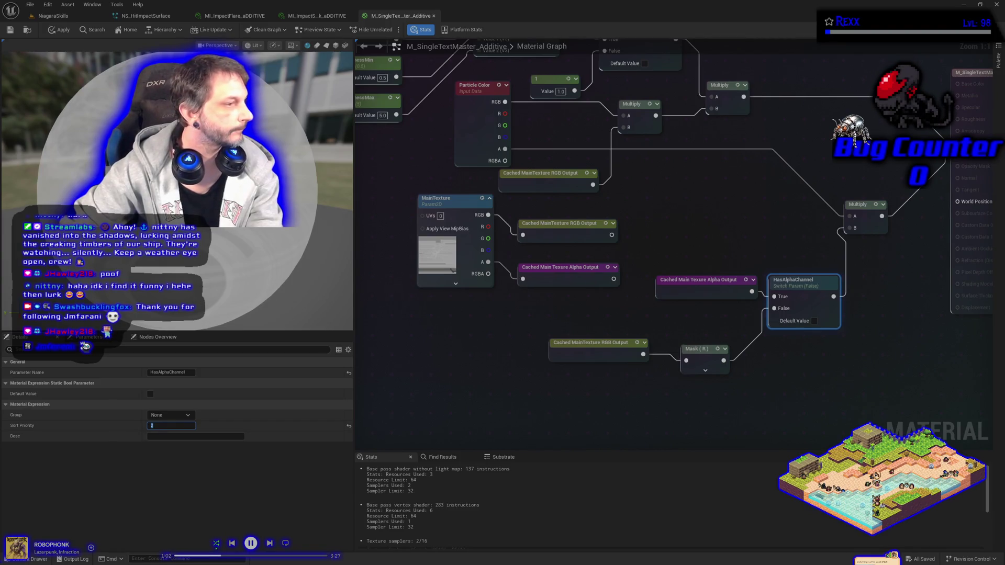
{"action": "left_click_drag", "start_coordinate": [554, 181], "coordinate": [548, 273]}
{"action": "left_click", "coordinate": [640, 121]}
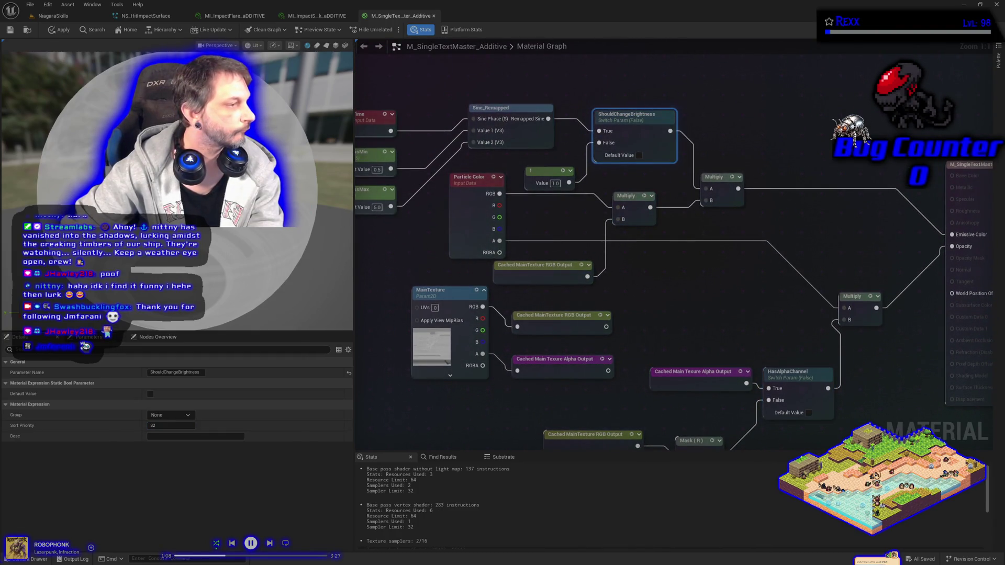
{"action": "left_click", "coordinate": [181, 415]}
{"action": "left_click", "coordinate": [188, 415]}
{"action": "left_click", "coordinate": [168, 426]}
{"action": "left_click", "coordinate": [169, 425]}
{"action": "type", "text": "3"}
{"action": "key", "text": "Return"}
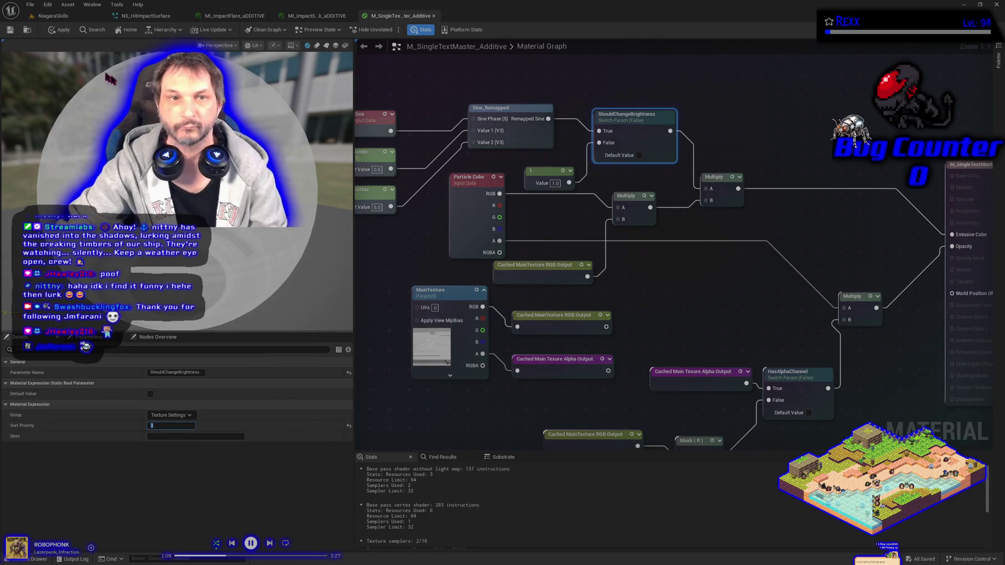
{"action": "left_click", "coordinate": [60, 30]}
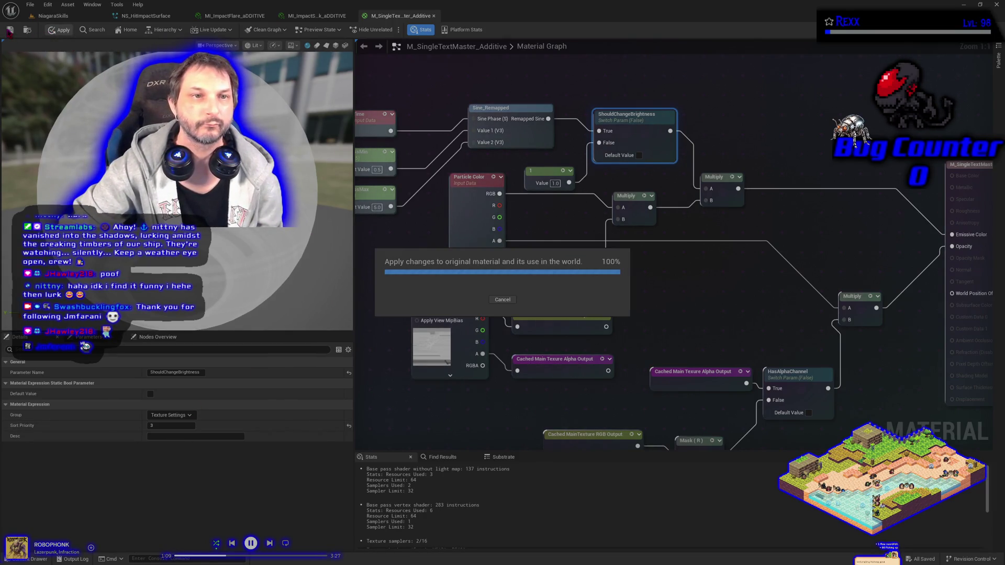
- Save the edited master material through the File menu
{"action": "left_click", "coordinate": [30, 4]}
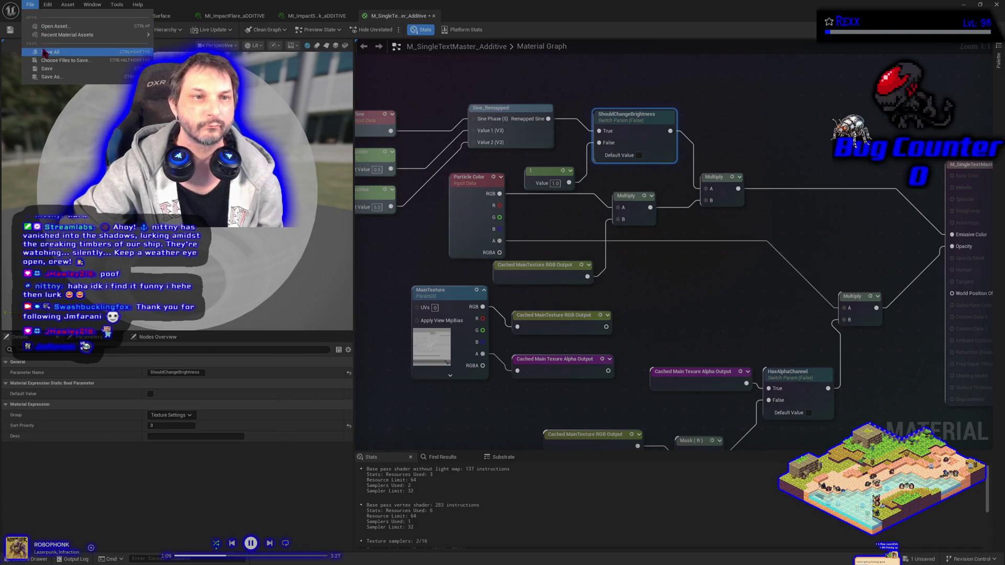
{"action": "left_click", "coordinate": [46, 64]}
{"action": "left_click", "coordinate": [552, 377]}
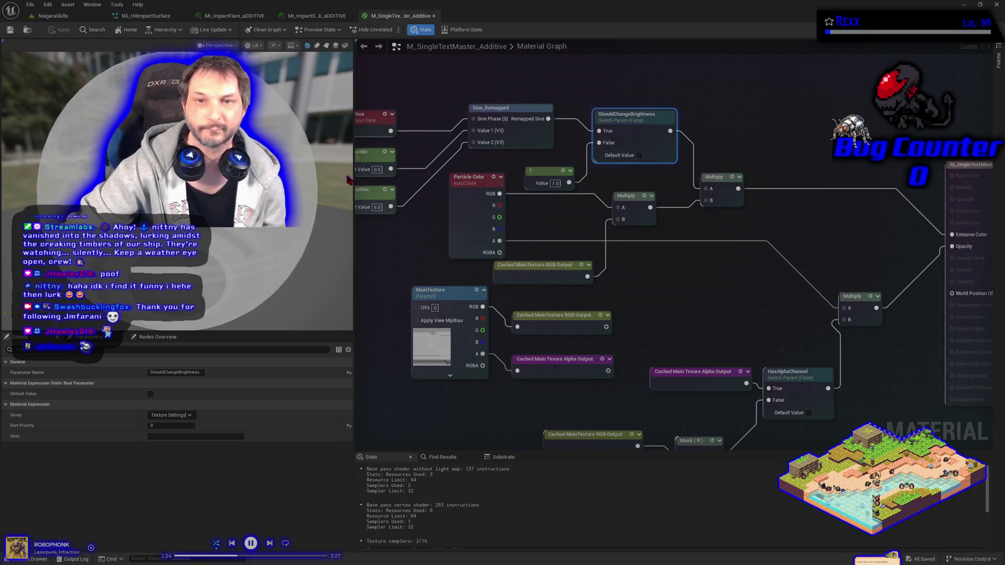
- Move the BrightnessMin and BrightnessMax parameters into the Texture Settings group
{"action": "left_click", "coordinate": [363, 155]}
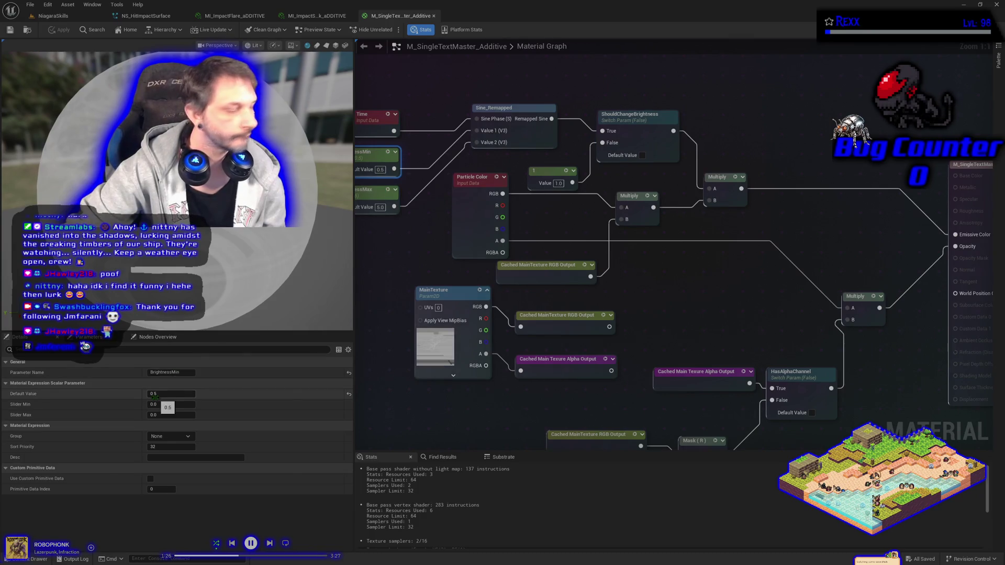
{"action": "left_click", "coordinate": [183, 437]}
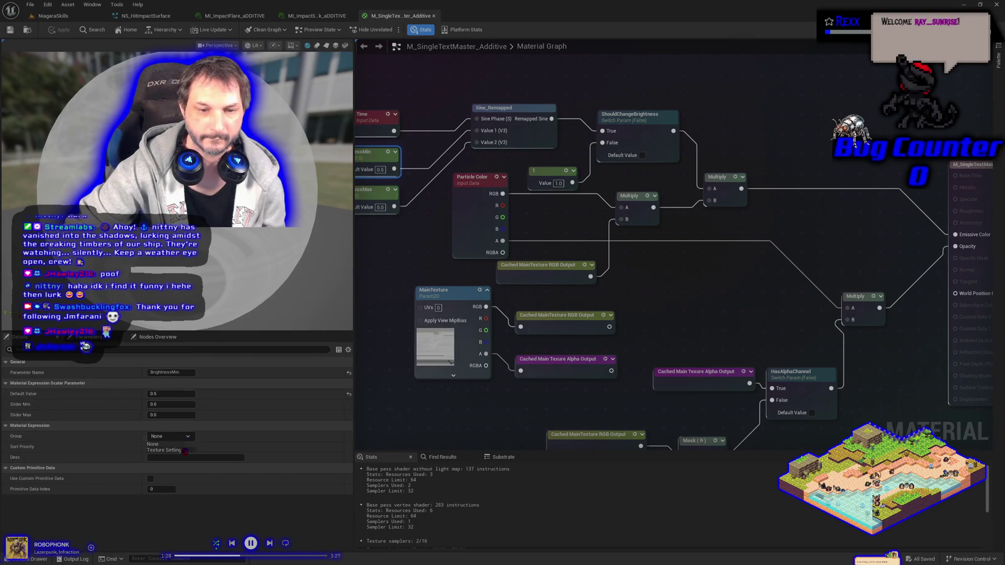
{"action": "left_click", "coordinate": [184, 450]}
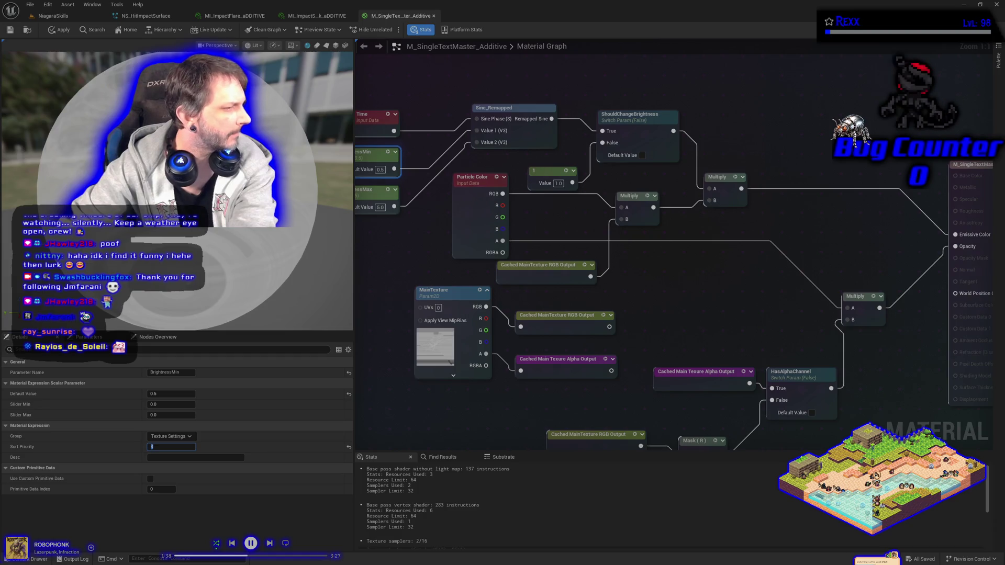
{"action": "left_click", "coordinate": [375, 209]}
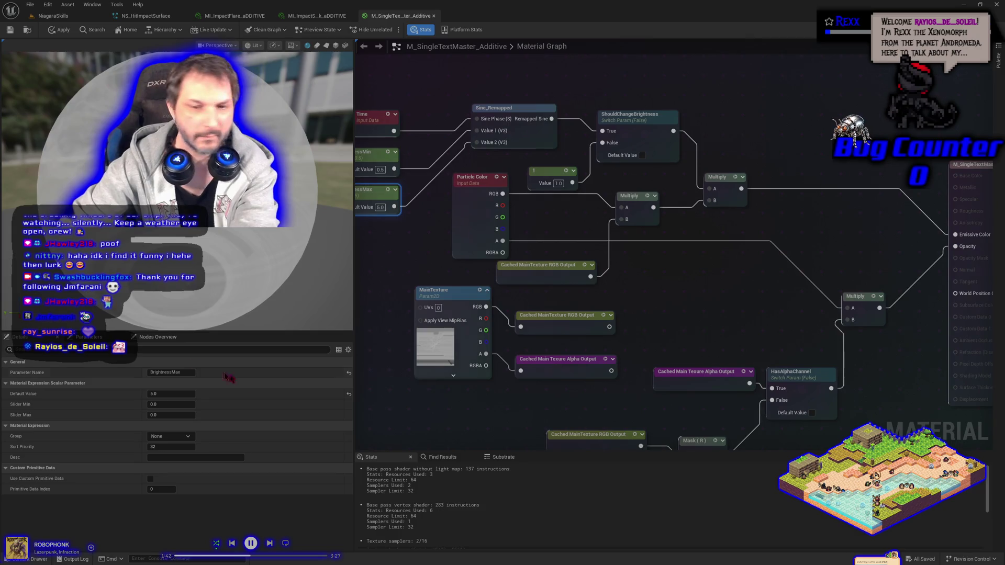
{"action": "left_click", "coordinate": [165, 450]}
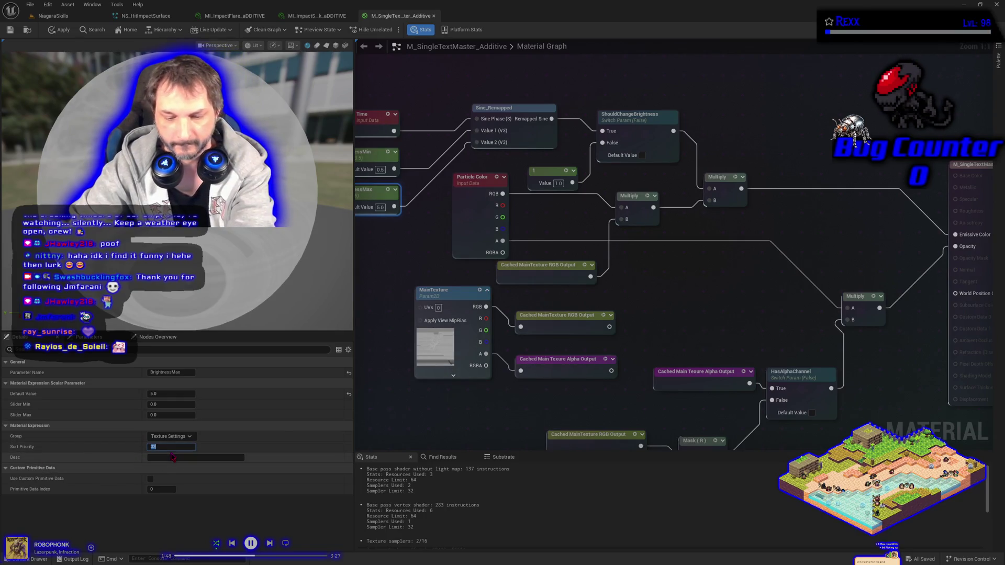
{"action": "type", "text": "5"}
- Apply the parameter changes and save the material with Ctrl+S
{"action": "left_click", "coordinate": [63, 30]}
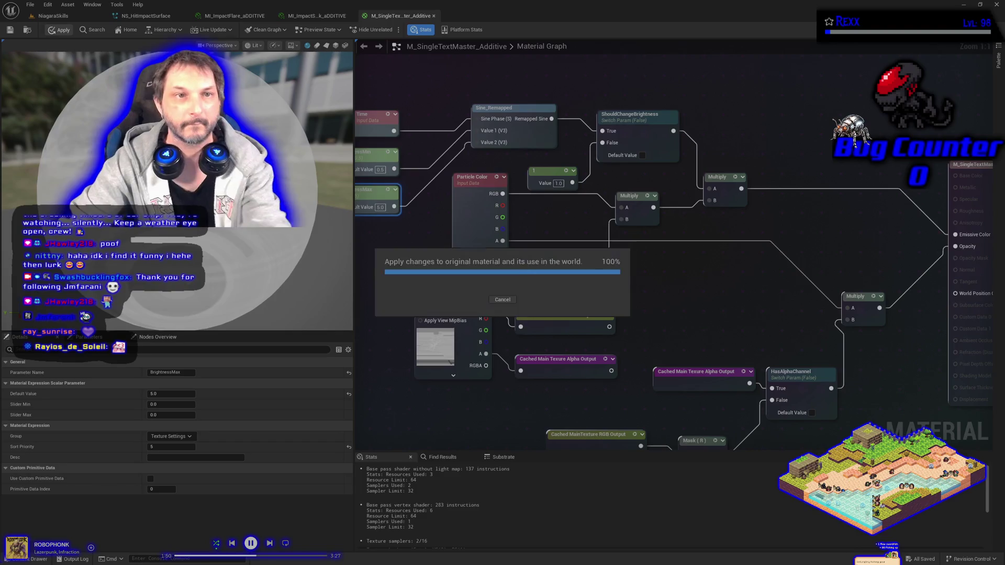
{"action": "left_click", "coordinate": [433, 260]}
{"action": "key", "text": "ctrl+s"}
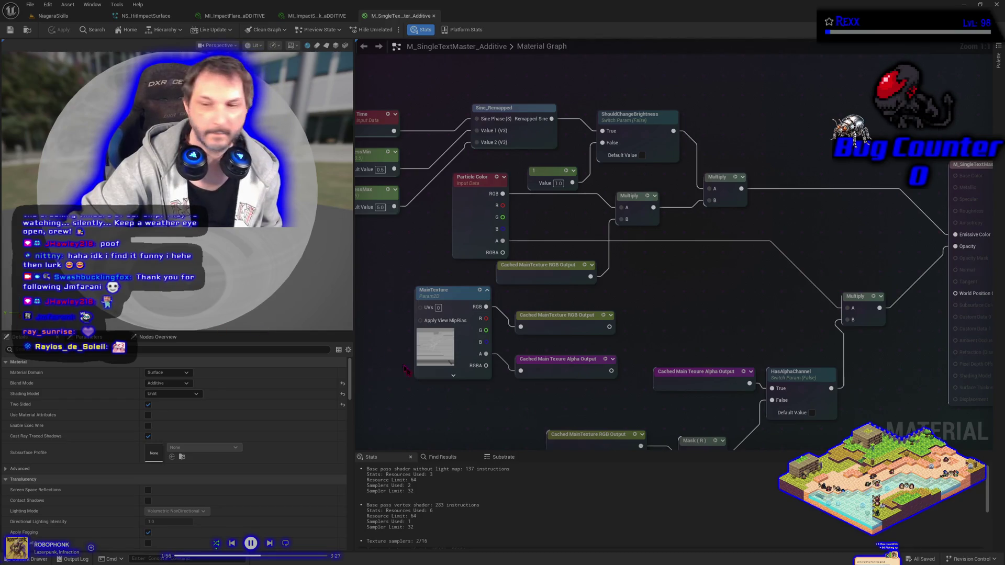
{"action": "left_click", "coordinate": [802, 385]}
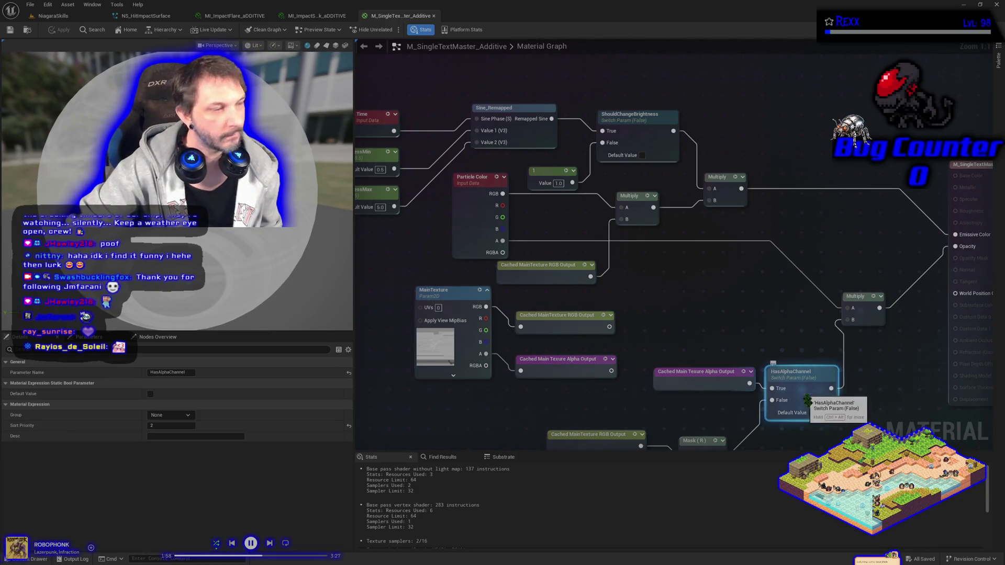
- Default HasAlphaChannel to true, apply and save the master material, then bring up MI_ImpactSpark
{"action": "left_click", "coordinate": [811, 413]}
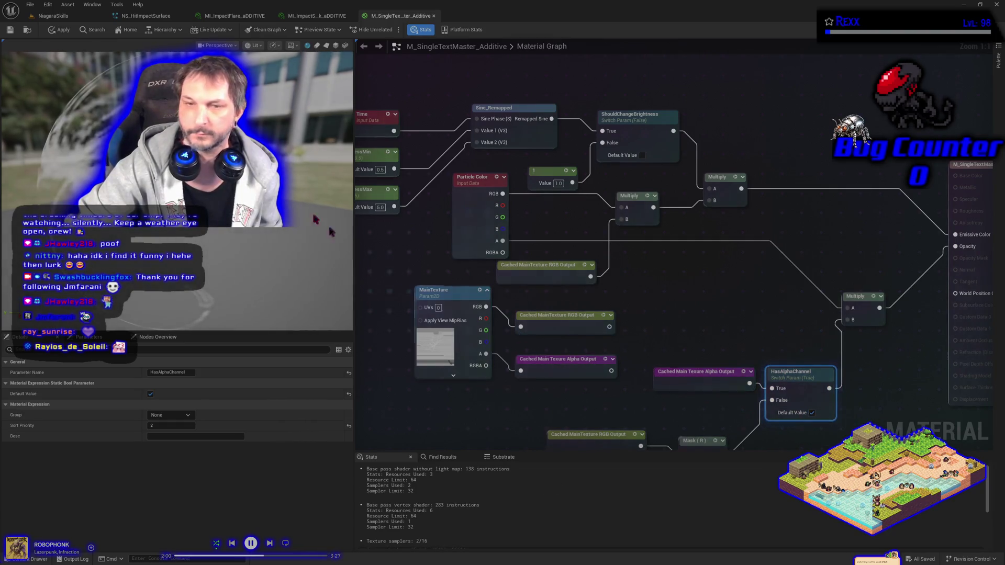
{"action": "left_click", "coordinate": [59, 30]}
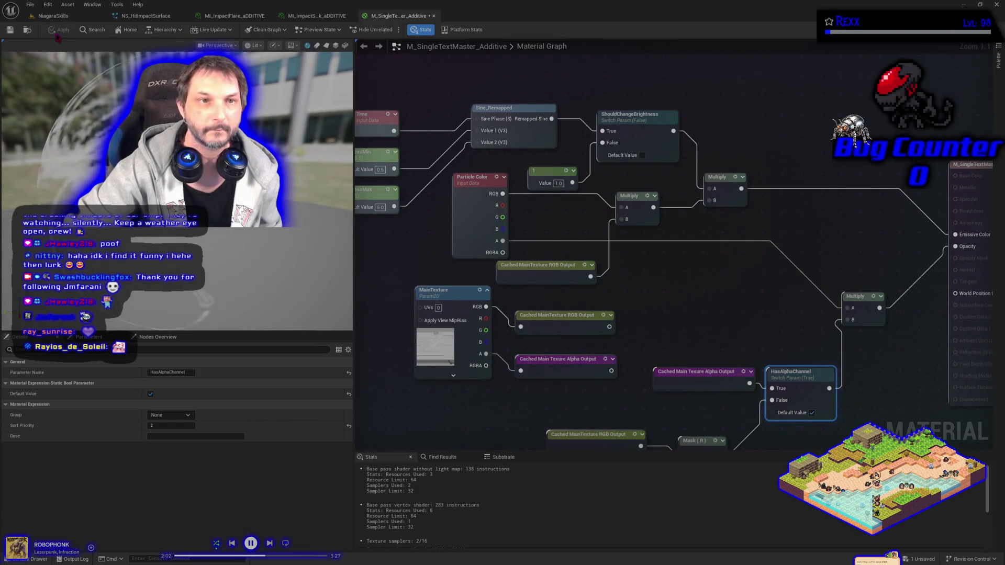
{"action": "left_click", "coordinate": [30, 4]}
{"action": "left_click", "coordinate": [48, 52]}
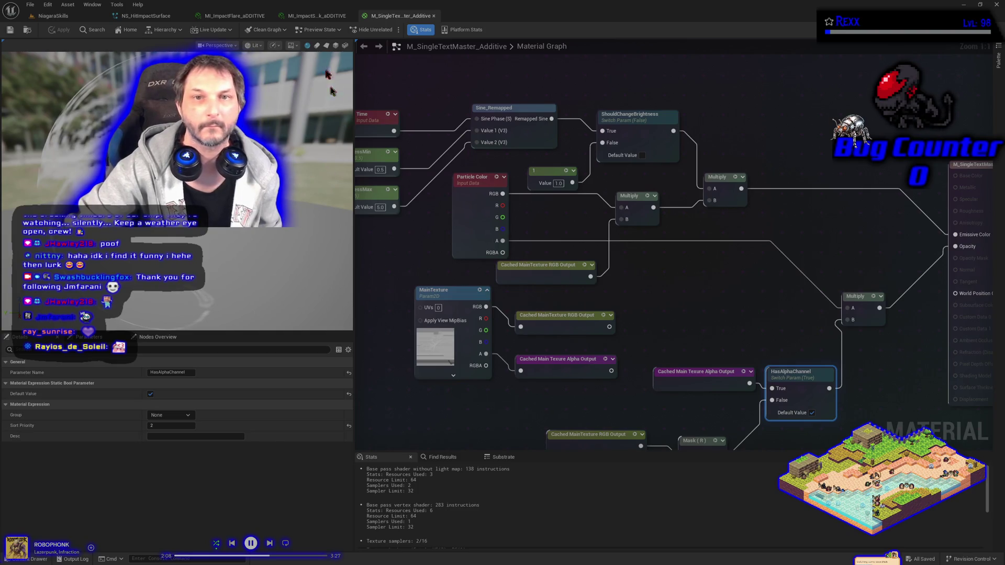
{"action": "left_click", "coordinate": [320, 16]}
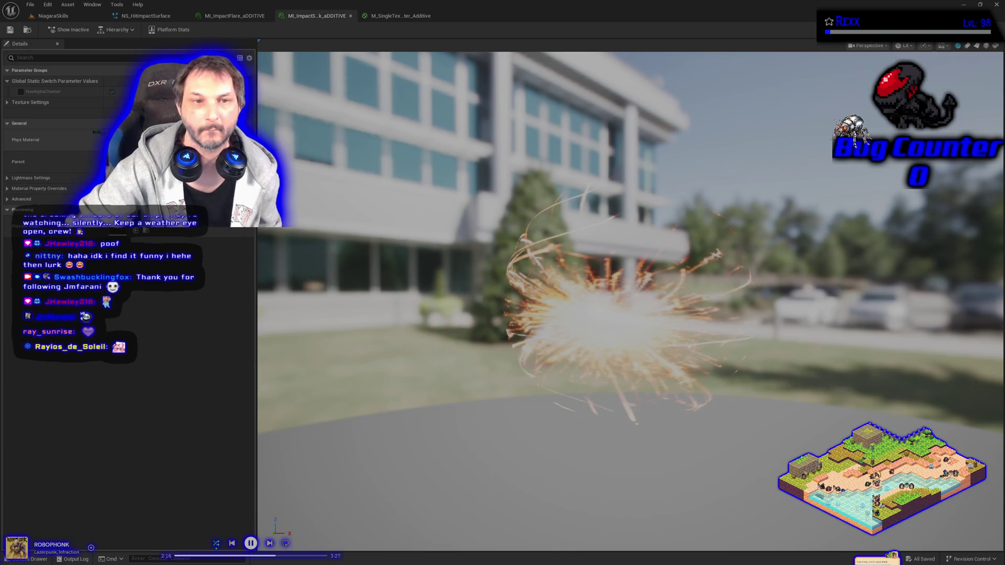
- Override HasAlphaChannel to off in the spark instance's Texture Settings and save it
{"action": "left_click", "coordinate": [8, 103]}
{"action": "left_click", "coordinate": [21, 92]}
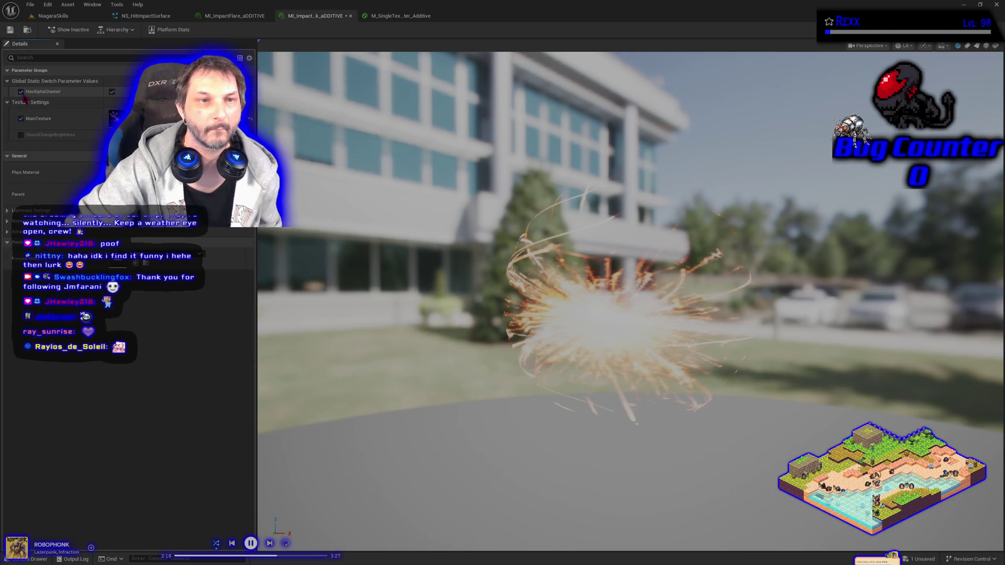
{"action": "left_click", "coordinate": [112, 92]}
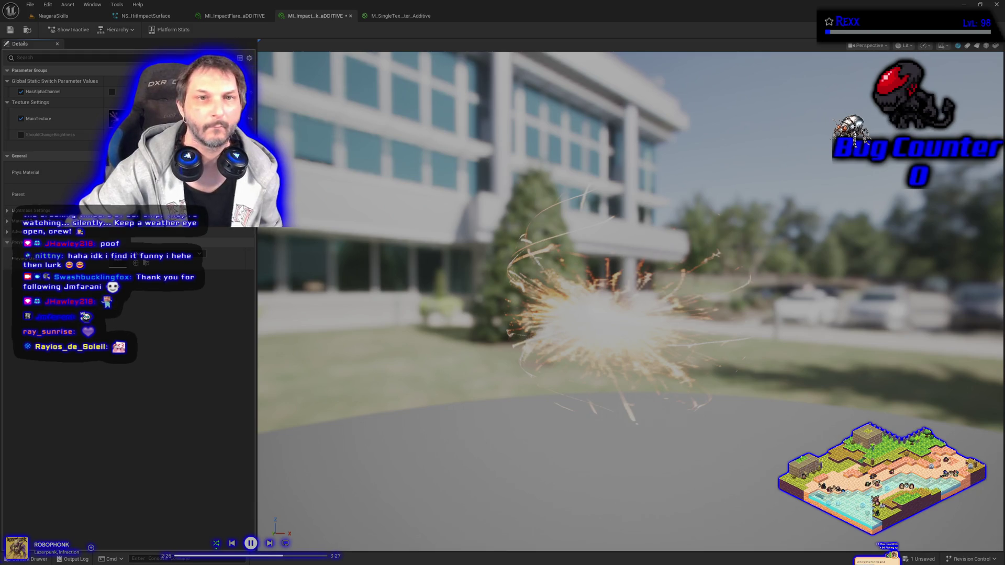
{"action": "key", "text": "ctrl+s"}
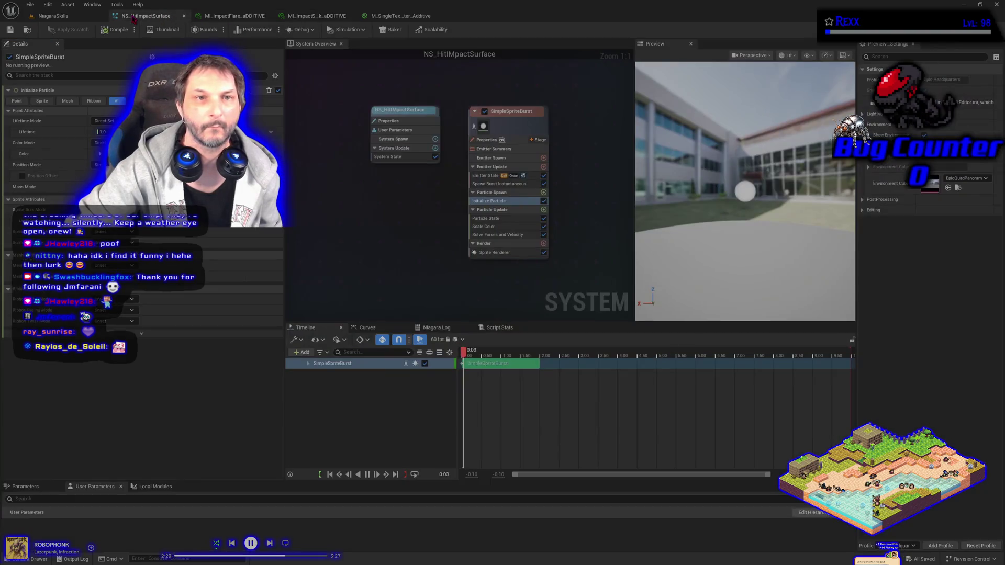
{"action": "left_click", "coordinate": [145, 16]}
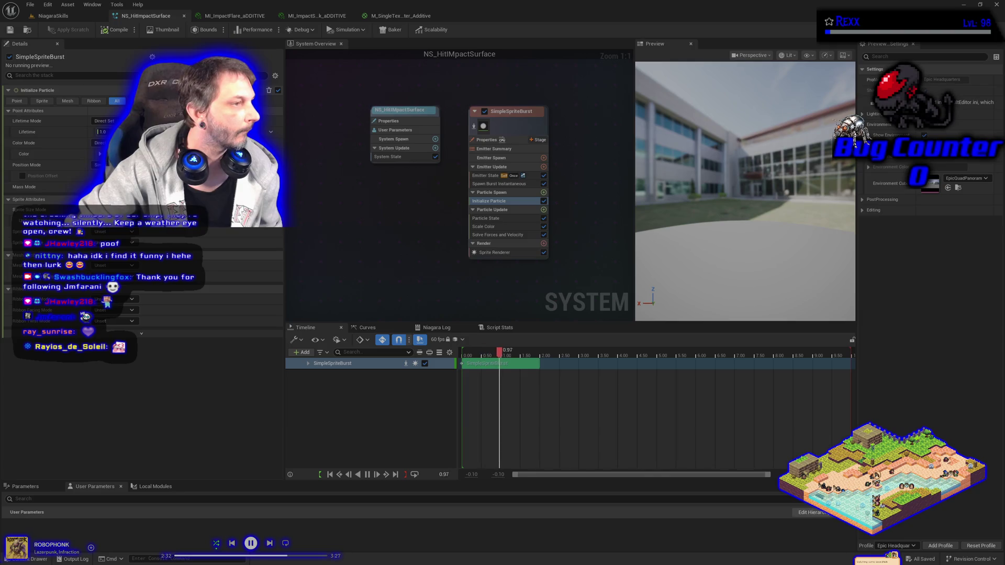
- Rename the SimpleSpriteBurst emitter to 'ImpactFlareSpark', save the system, and open the Content Drawer
{"action": "left_click", "coordinate": [514, 124]}
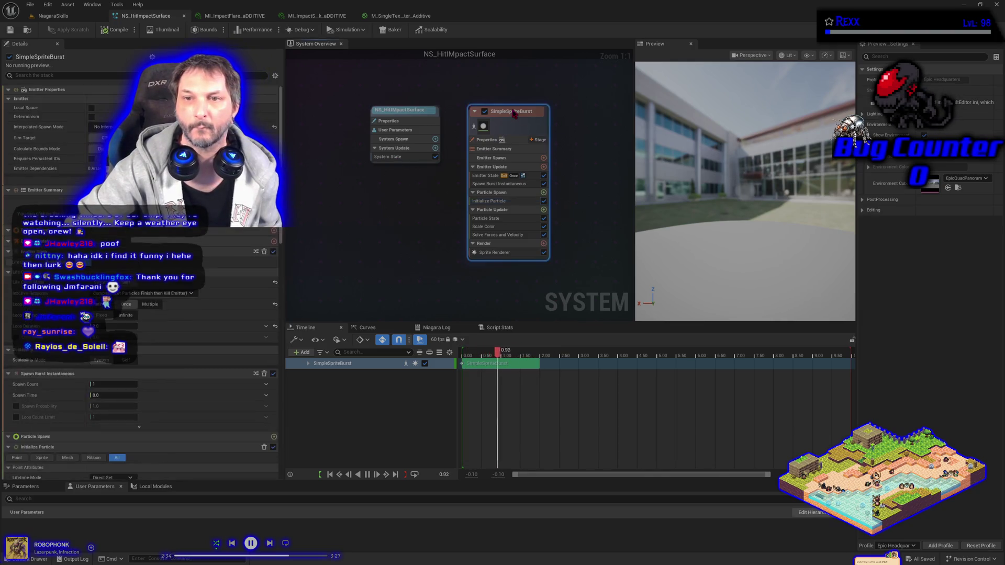
{"action": "left_click", "coordinate": [516, 112]}
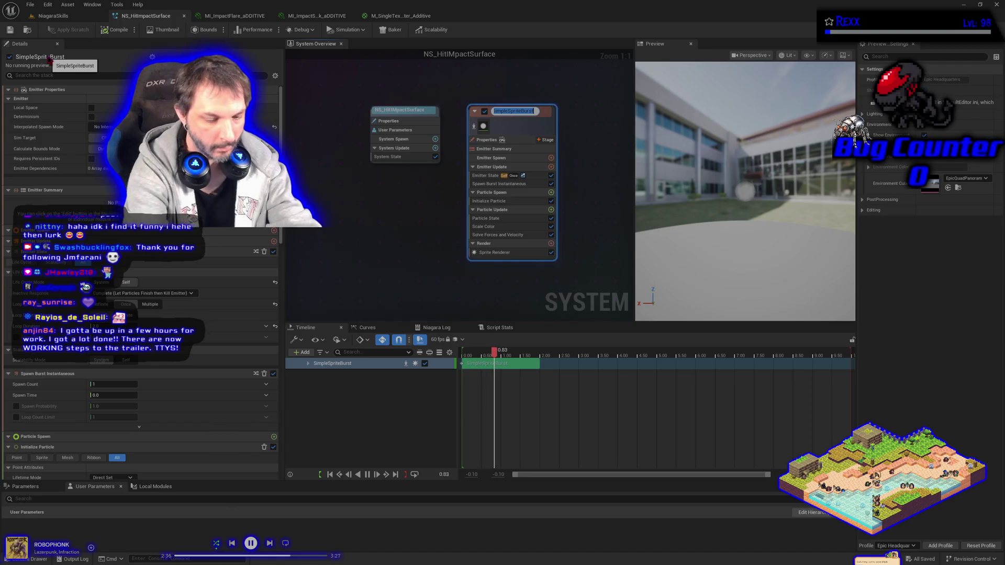
{"action": "type", "text": "ImpactFlareSpark"}
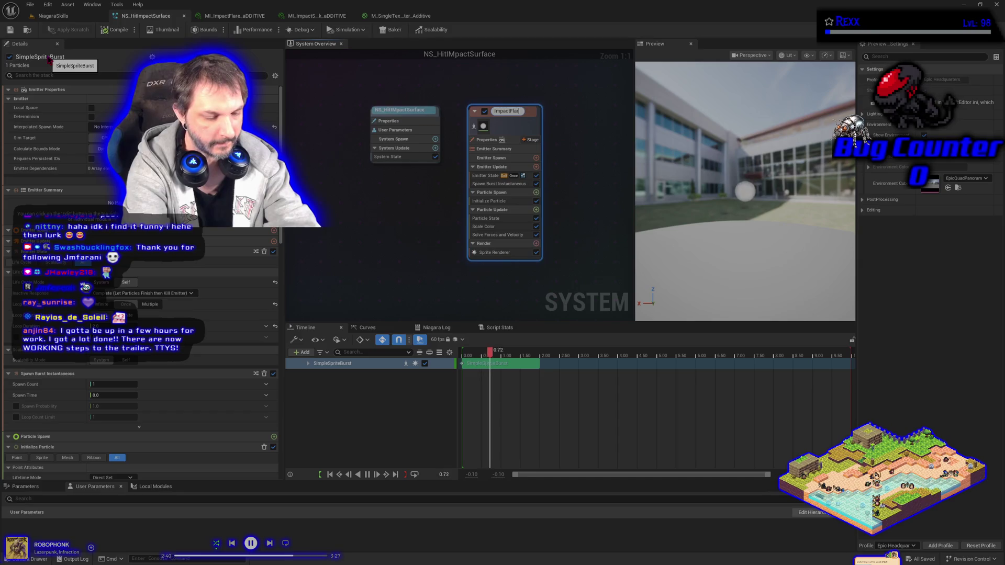
{"action": "key", "text": "Return"}
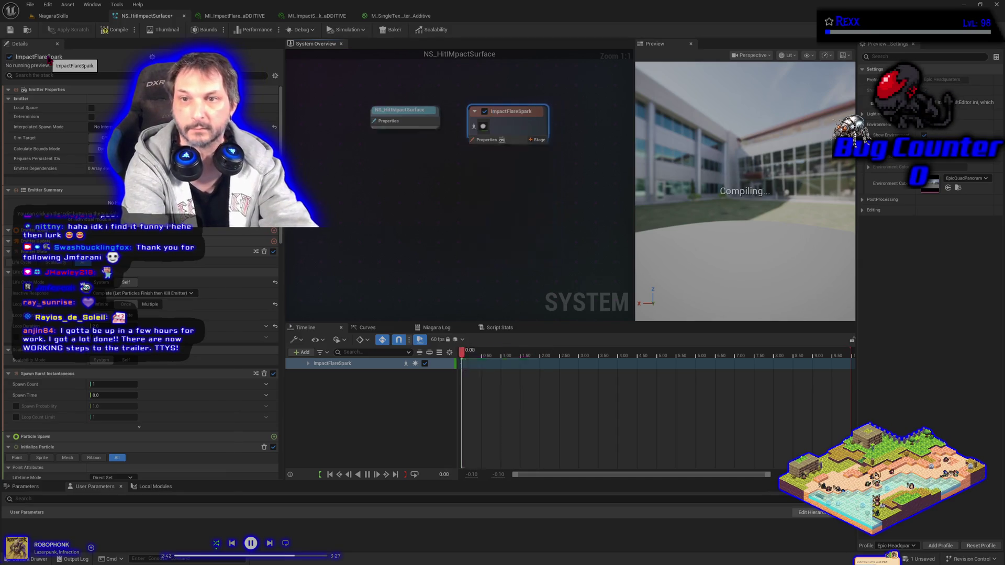
{"action": "key", "text": "ctrl+s"}
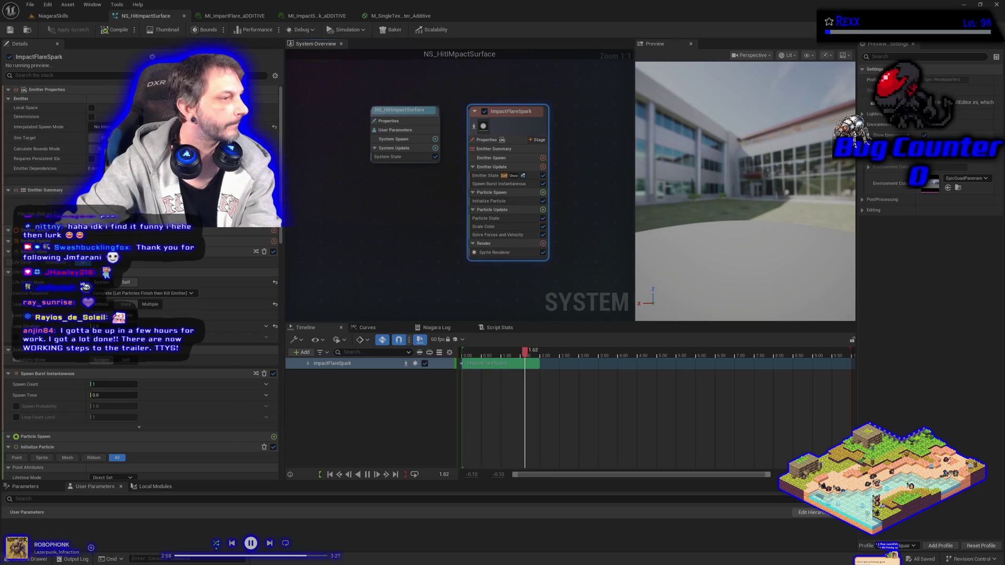
{"action": "left_click", "coordinate": [495, 252]}
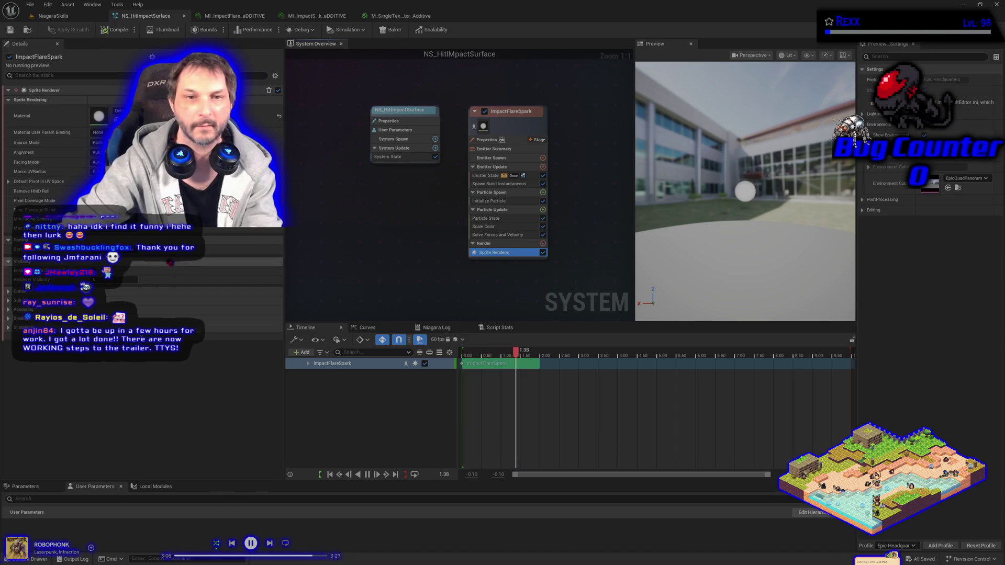
{"action": "left_click", "coordinate": [33, 559]}
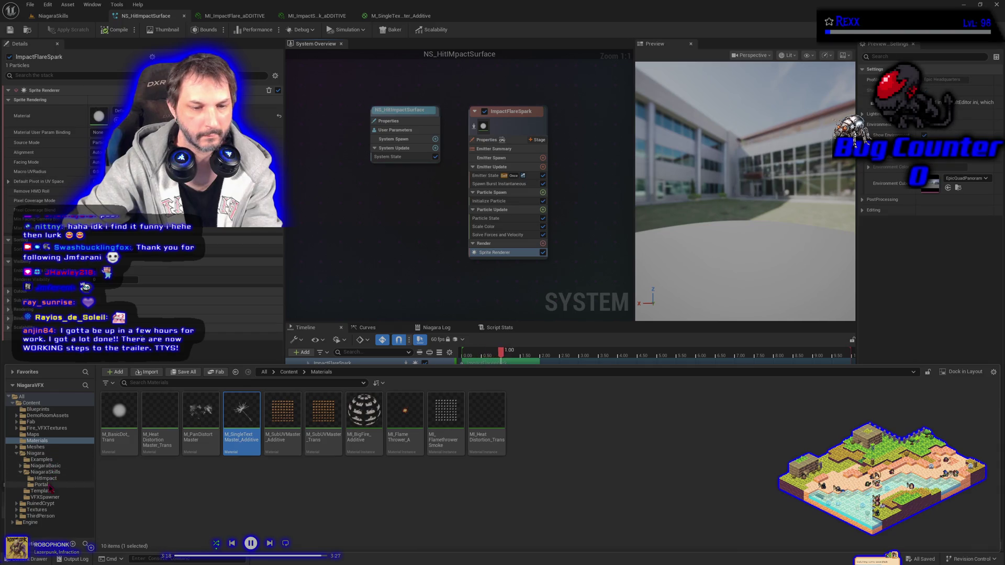
- Drag MI_ImpactFlare_aDDITIVE from the HitImpact folder into the sprite renderer's Material slot
{"action": "left_click", "coordinate": [49, 479]}
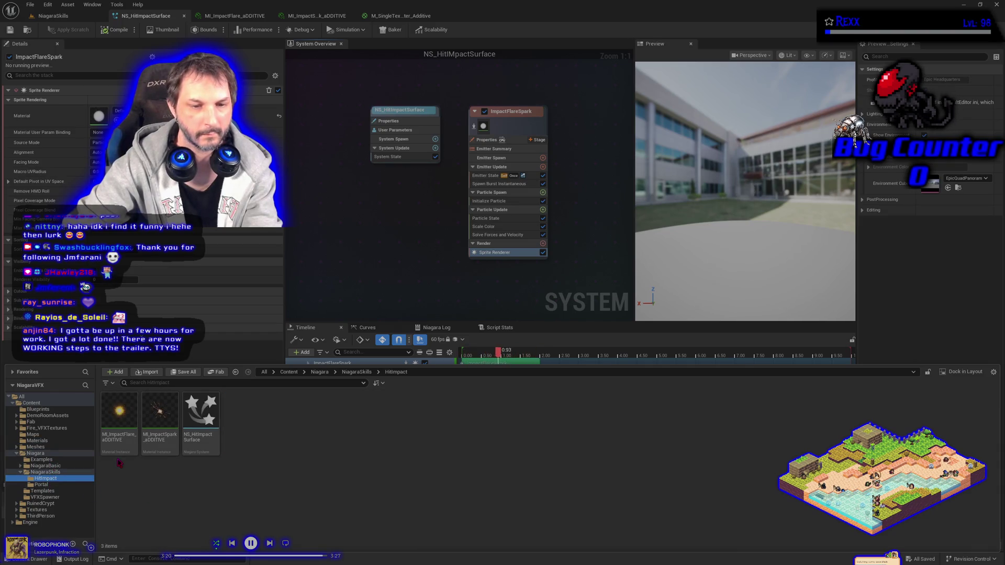
{"action": "left_click", "coordinate": [120, 413]}
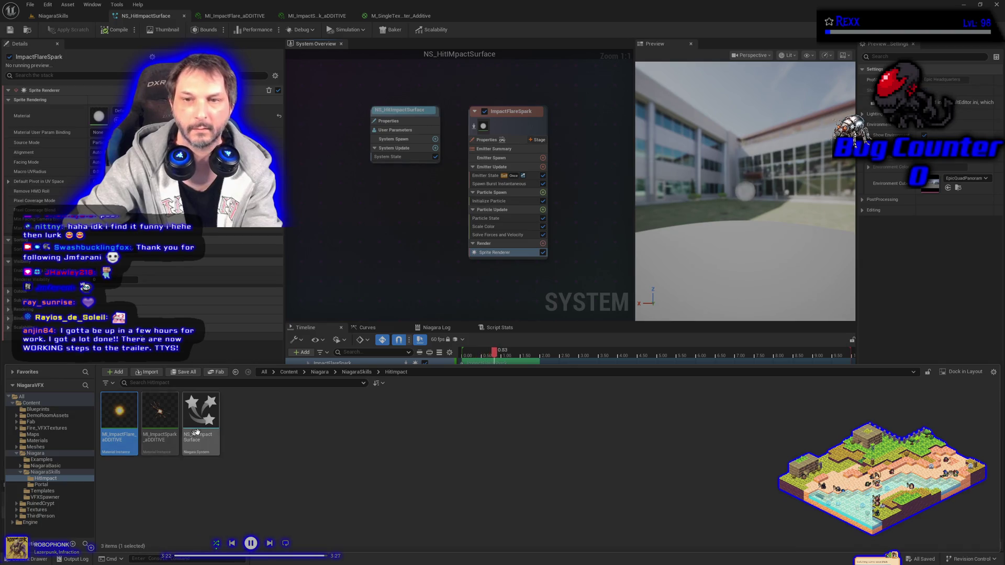
{"action": "left_click_drag", "start_coordinate": [120, 414], "coordinate": [99, 116]}
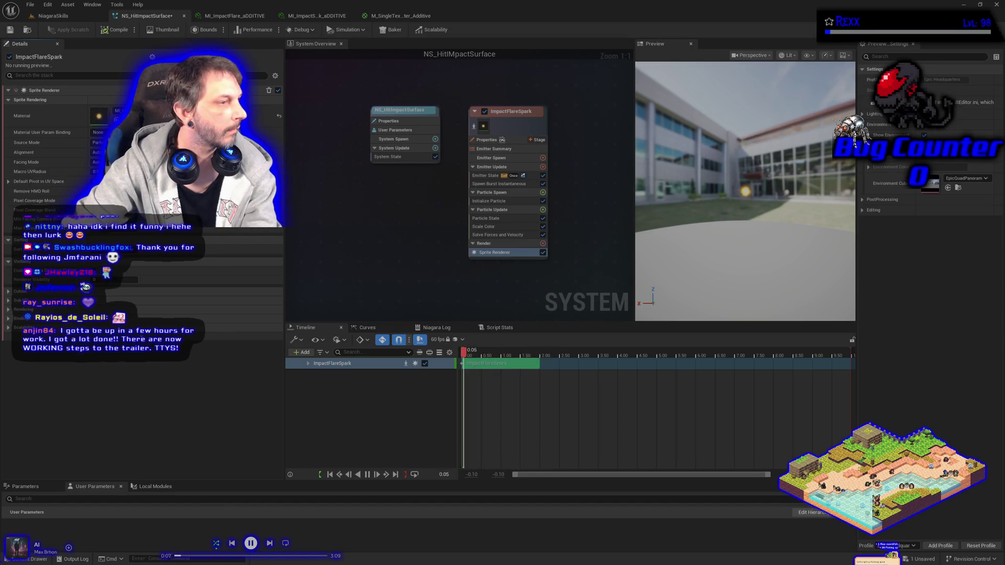
- Delete the Scale Color module from the ImpactFlareSpark emitter
{"action": "left_click", "coordinate": [498, 235]}
{"action": "left_click", "coordinate": [489, 219]}
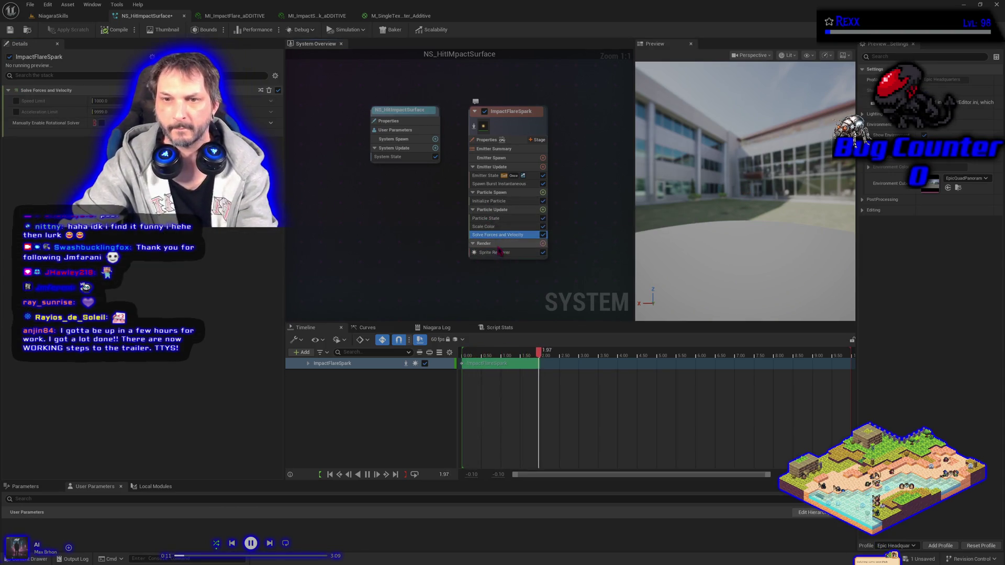
{"action": "left_click", "coordinate": [491, 226]}
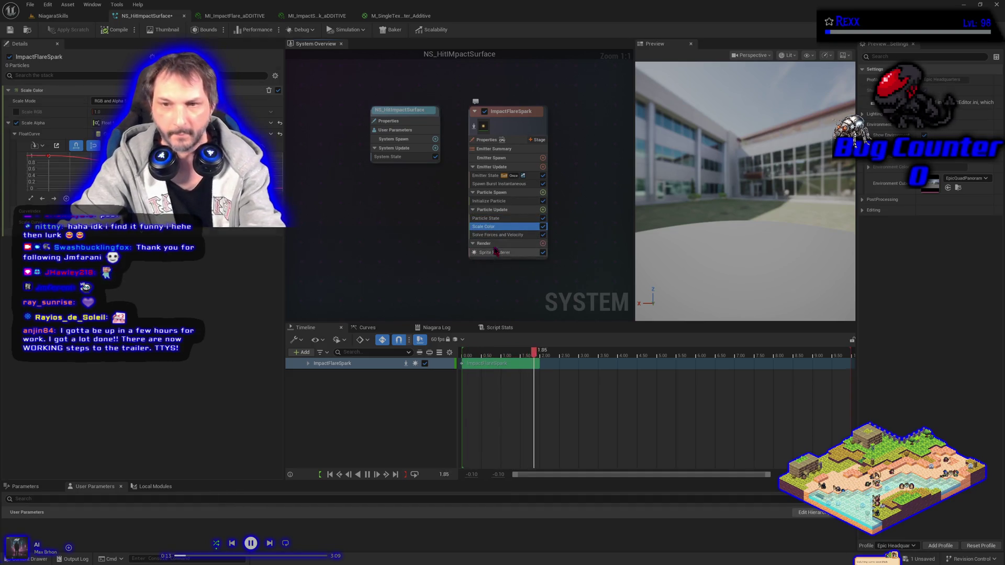
{"action": "key", "text": "Delete"}
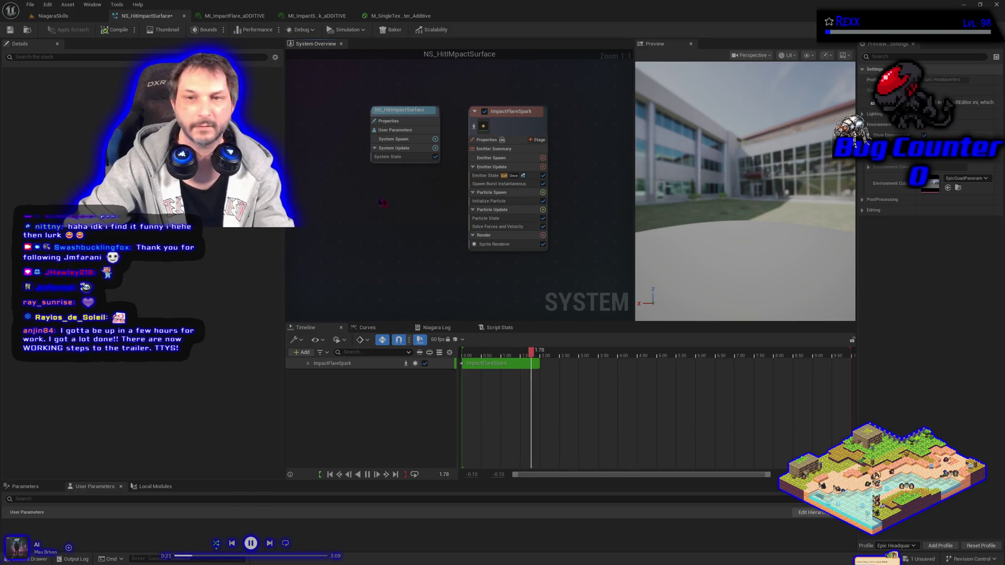
- Set the Initialize Particle lifetime to 0.5, then compile and save the system
{"action": "left_click", "coordinate": [482, 202]}
{"action": "left_click", "coordinate": [102, 132]}
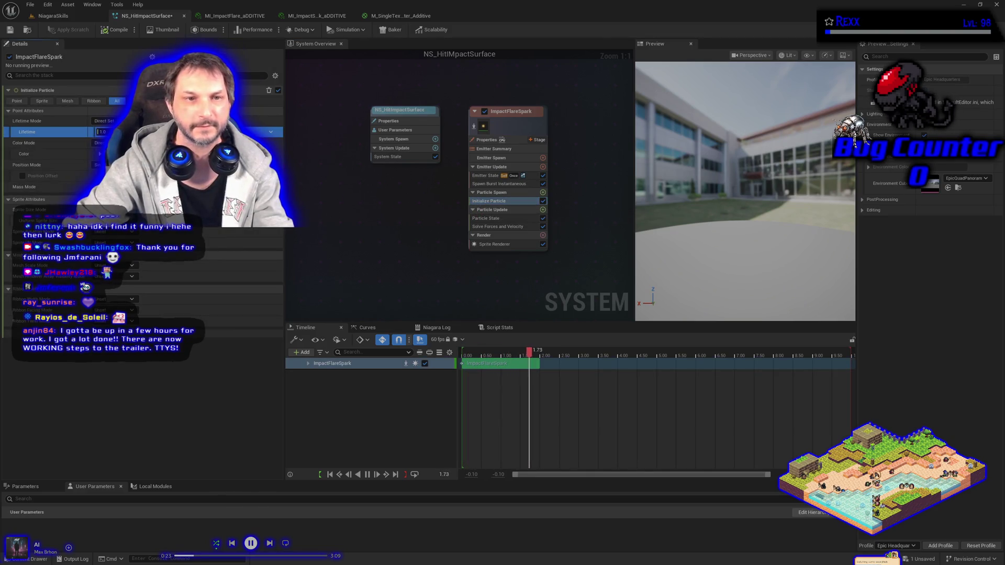
{"action": "type", "text": "0.5"}
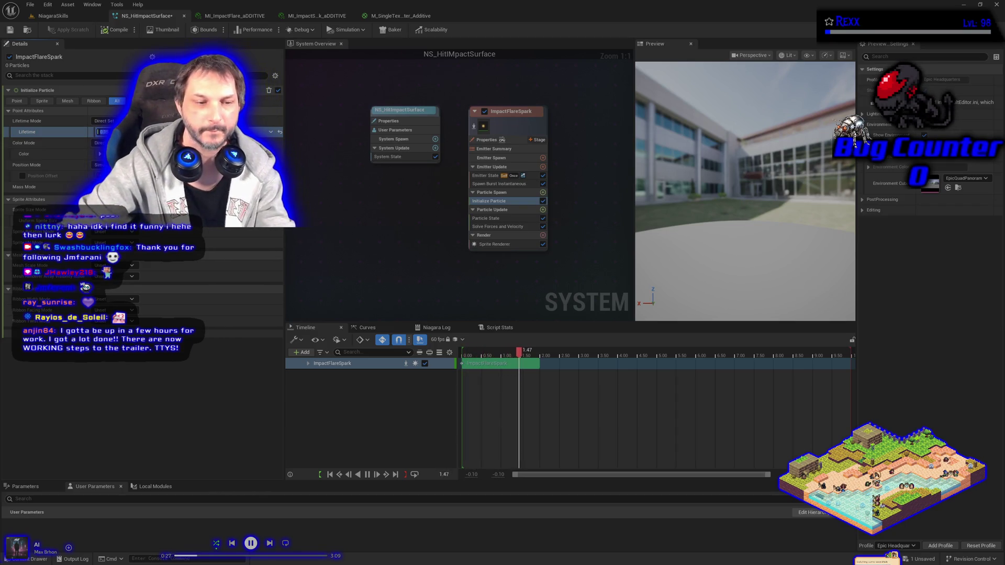
{"action": "left_click", "coordinate": [116, 30]}
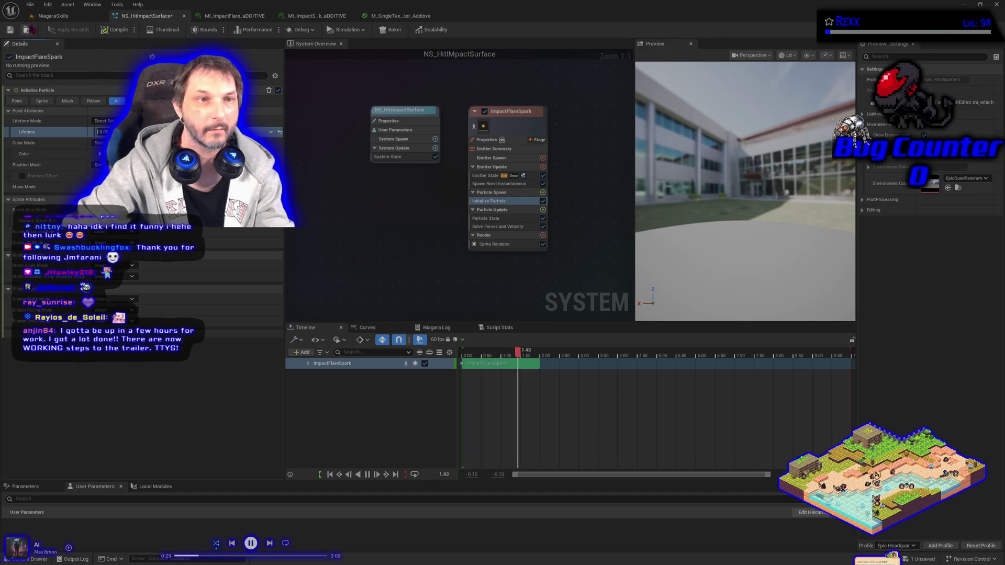
{"action": "left_click", "coordinate": [9, 30]}
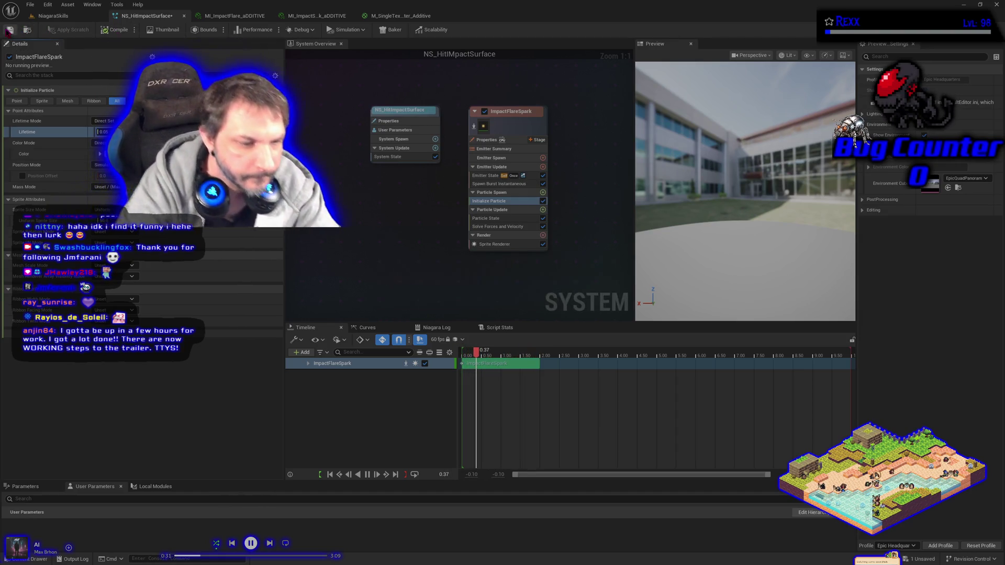
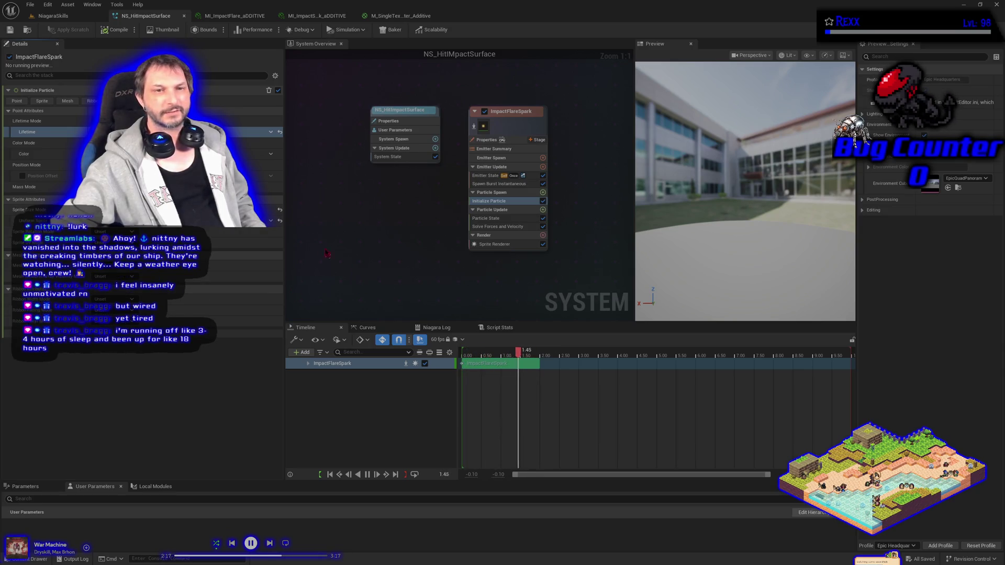
- Make the ImpactFlareSpark start colour orange with value 10, then select the mannequin in the level
{"action": "left_click", "coordinate": [152, 154]}
{"action": "mouse_move", "coordinate": [194, 206]}
{"action": "left_mouse_down"}
{"action": "mouse_move", "coordinate": [242, 195]}
{"action": "mouse_move", "coordinate": [236, 201]}
{"action": "left_mouse_up"}
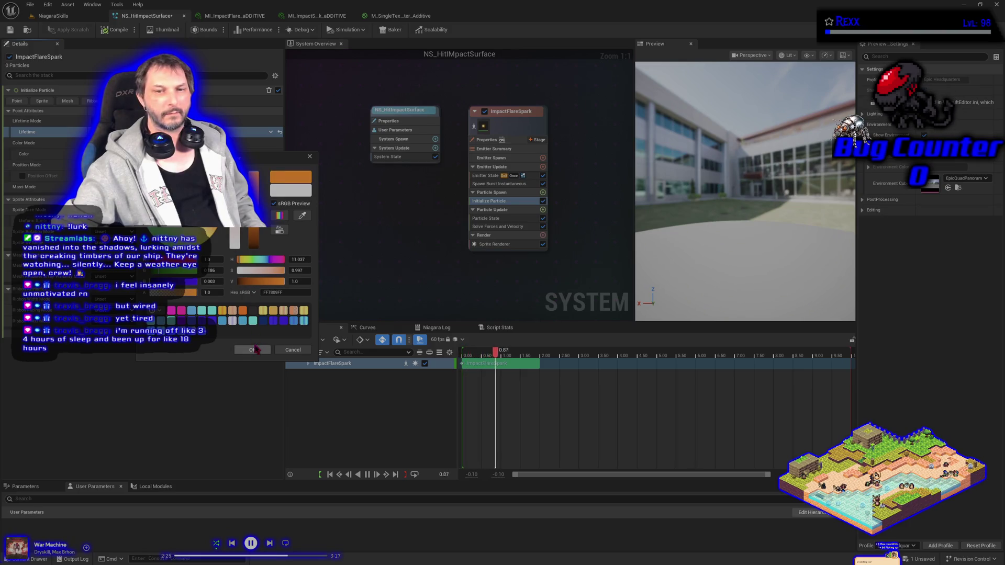
{"action": "left_click", "coordinate": [253, 350]}
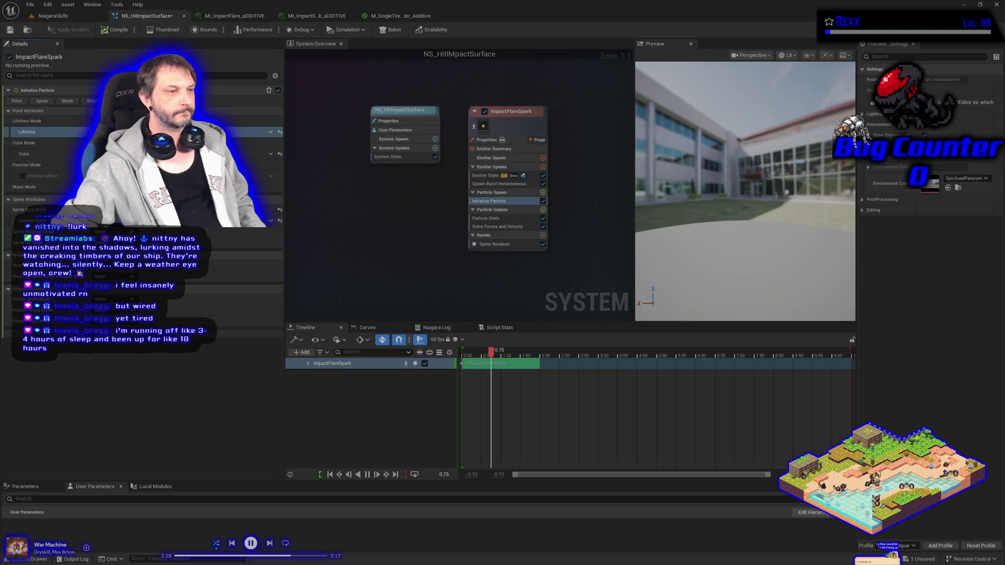
{"action": "left_click", "coordinate": [178, 154]}
{"action": "left_click", "coordinate": [267, 283]}
{"action": "type", "text": "10"}
{"action": "key", "text": "Return"}
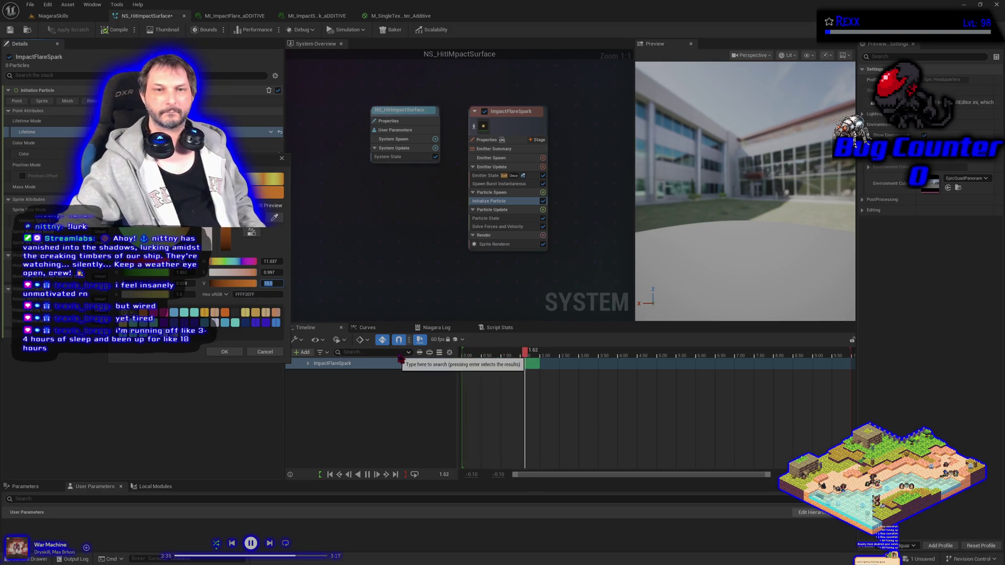
{"action": "left_click", "coordinate": [234, 354]}
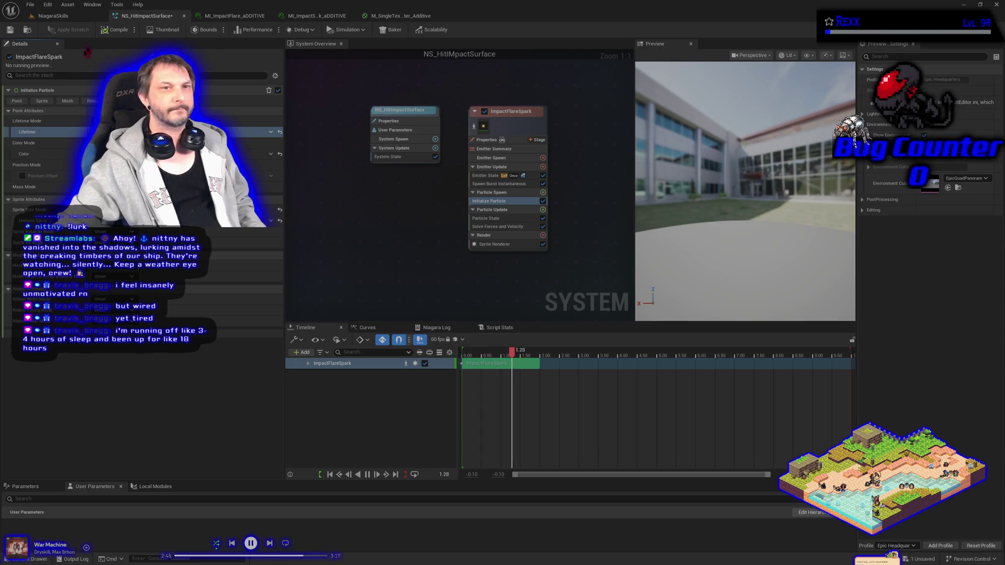
{"action": "left_click", "coordinate": [53, 16]}
{"action": "left_click", "coordinate": [593, 486]}
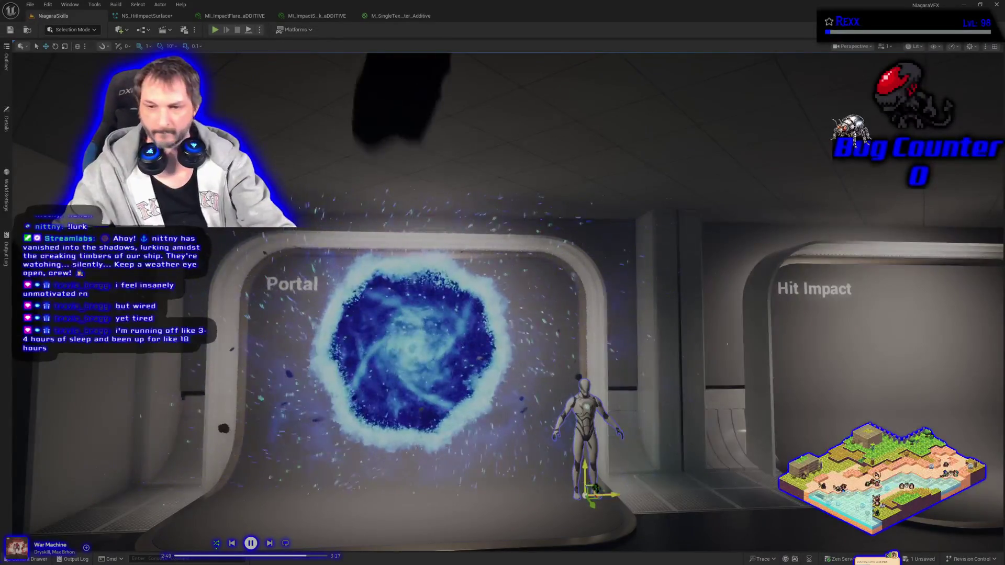
- Alt-drag a mannequin copy into the Hit Impact bay, toggle Game View, select the sphere, and return to Niagara
{"action": "left_click_drag", "start_coordinate": [593, 485], "coordinate": [995, 486]}
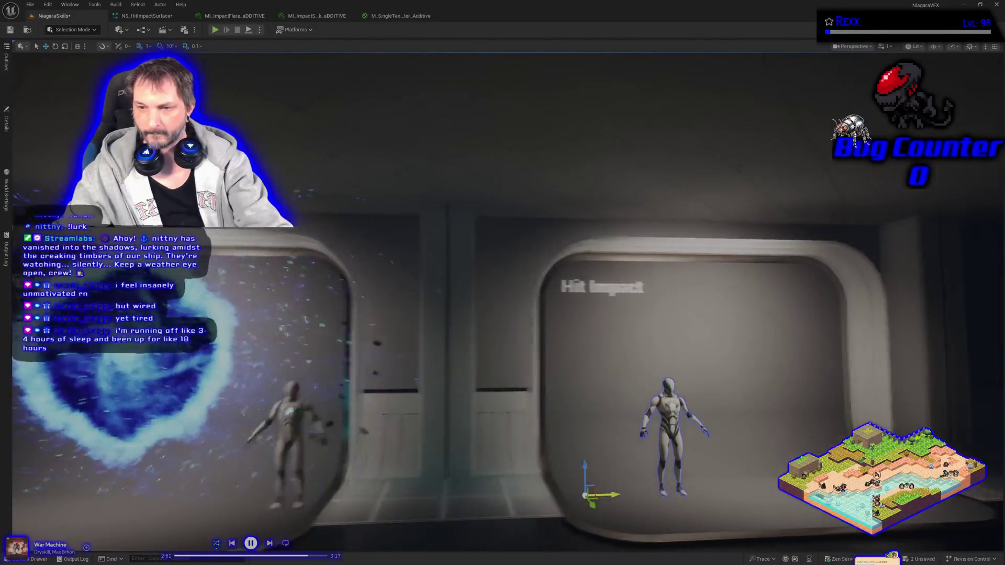
{"action": "left_click", "coordinate": [670, 445]}
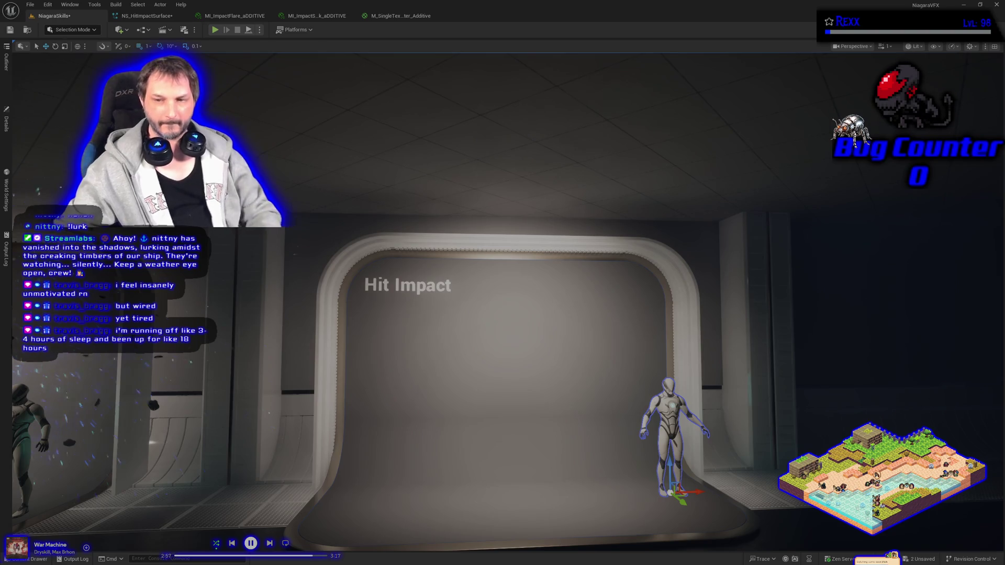
{"action": "key", "text": "g"}
{"action": "left_click", "coordinate": [392, 396]}
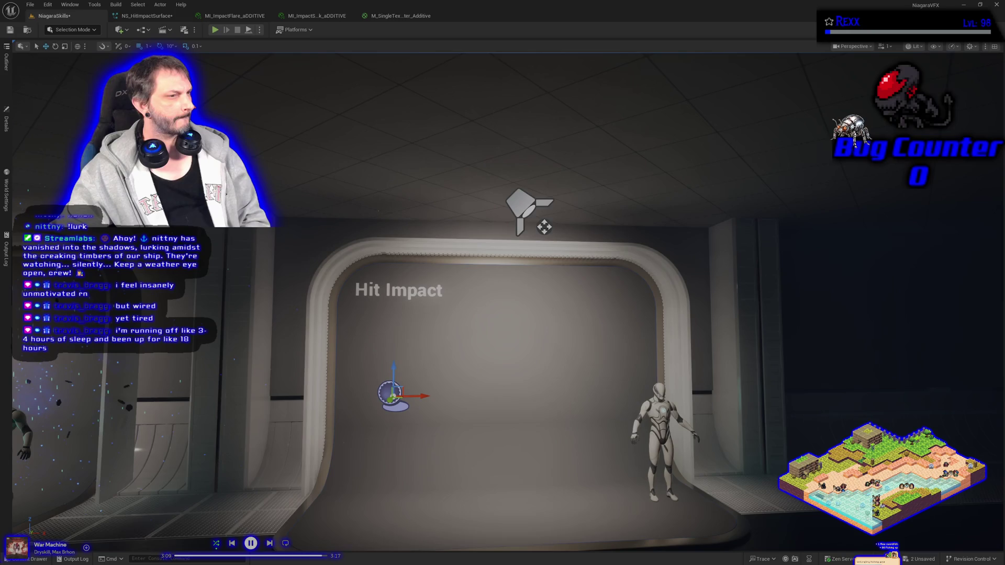
{"action": "left_click", "coordinate": [147, 16]}
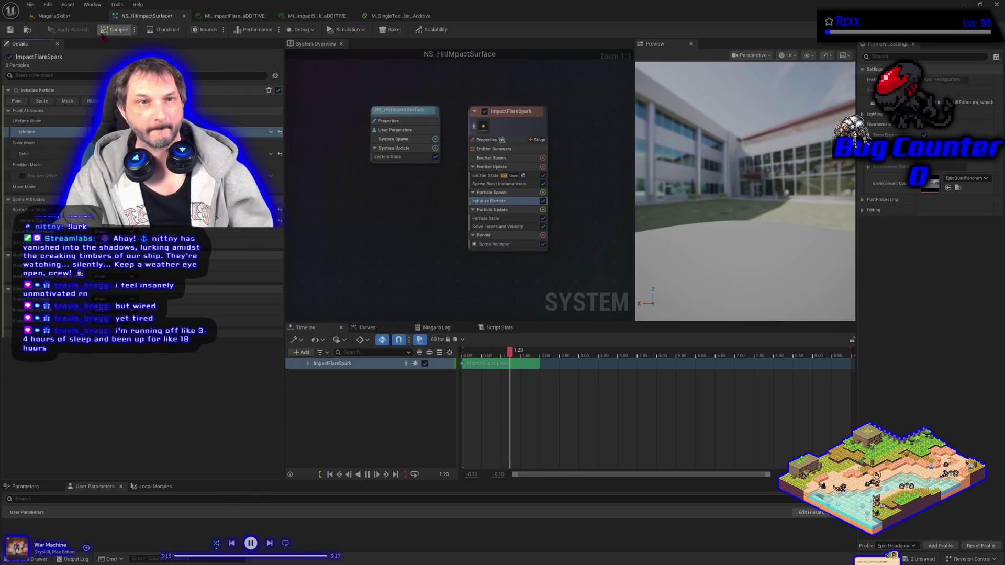
- Save both NS_HitImpactSurface and the NiagaraSkills level through Choose Files to Save
{"action": "left_click", "coordinate": [32, 7]}
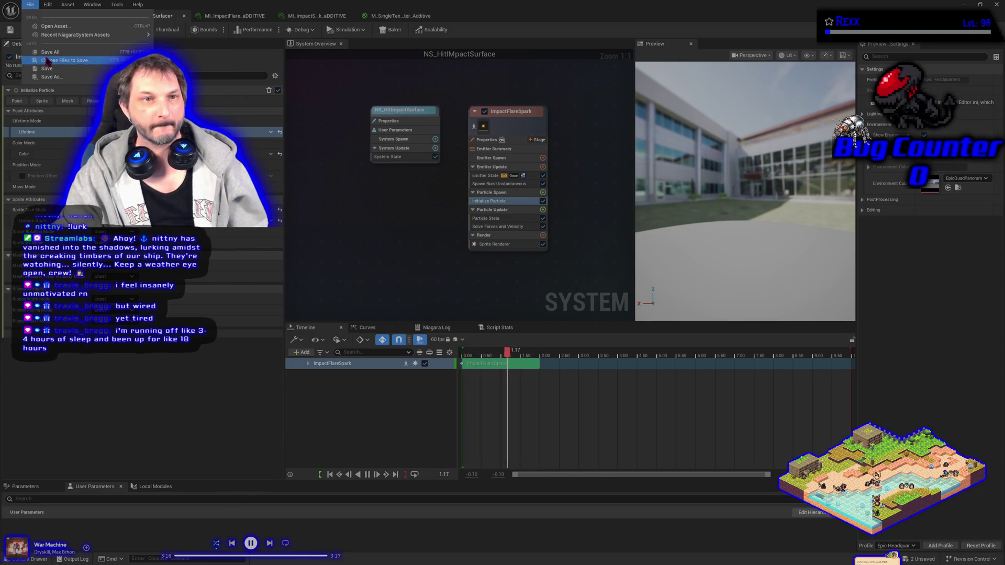
{"action": "left_click", "coordinate": [66, 60]}
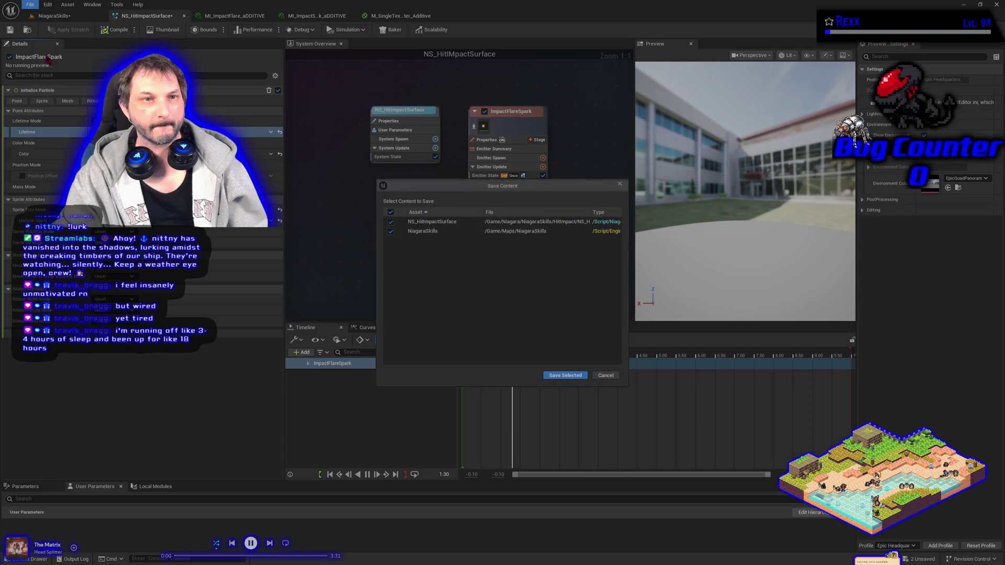
{"action": "left_click", "coordinate": [556, 376]}
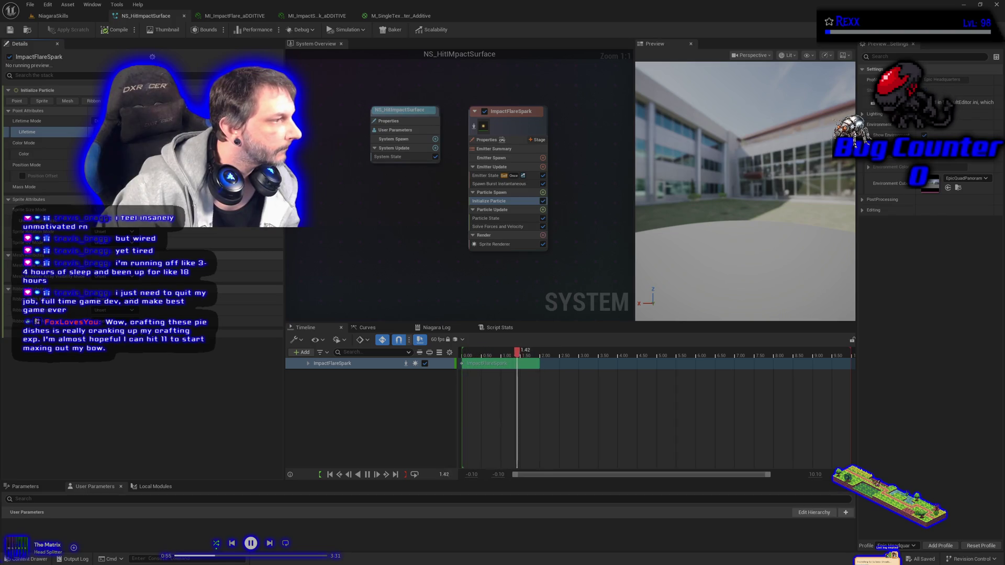
- Shift the ImpactFlareSpark particle colour to a saturated red-orange and save all assets
{"action": "left_click", "coordinate": [154, 154]}
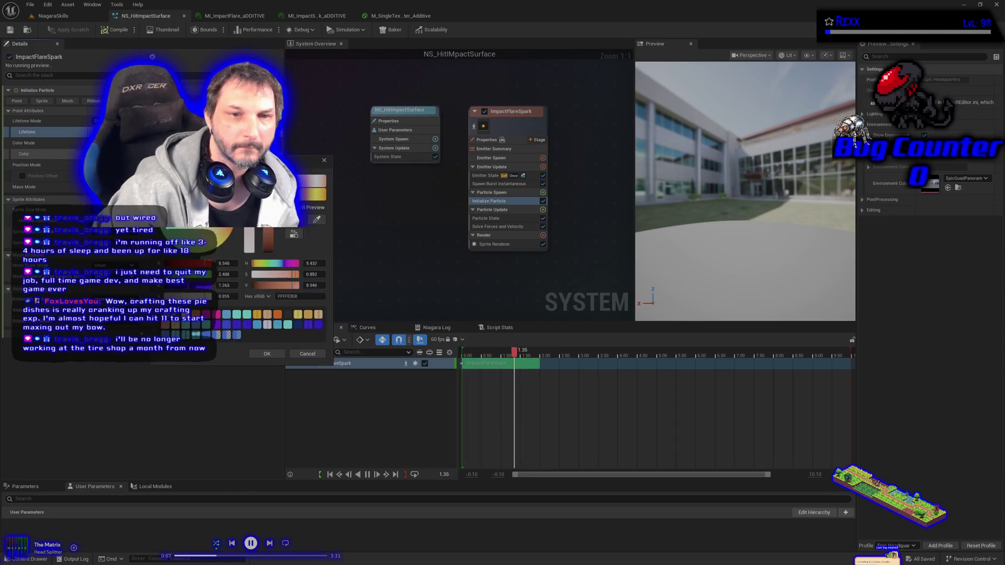
{"action": "left_click_drag", "start_coordinate": [240, 233], "coordinate": [263, 227]}
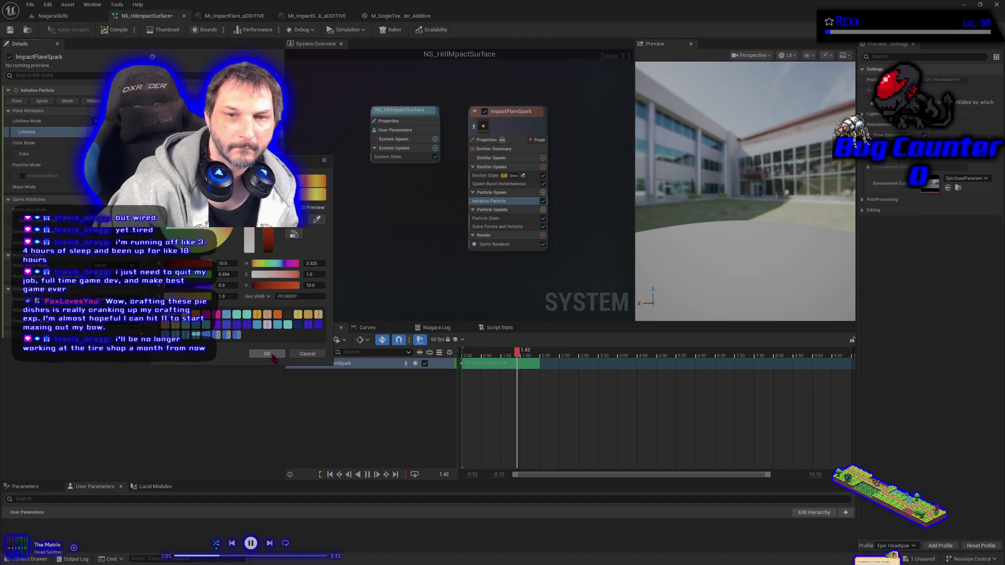
{"action": "left_click", "coordinate": [266, 354]}
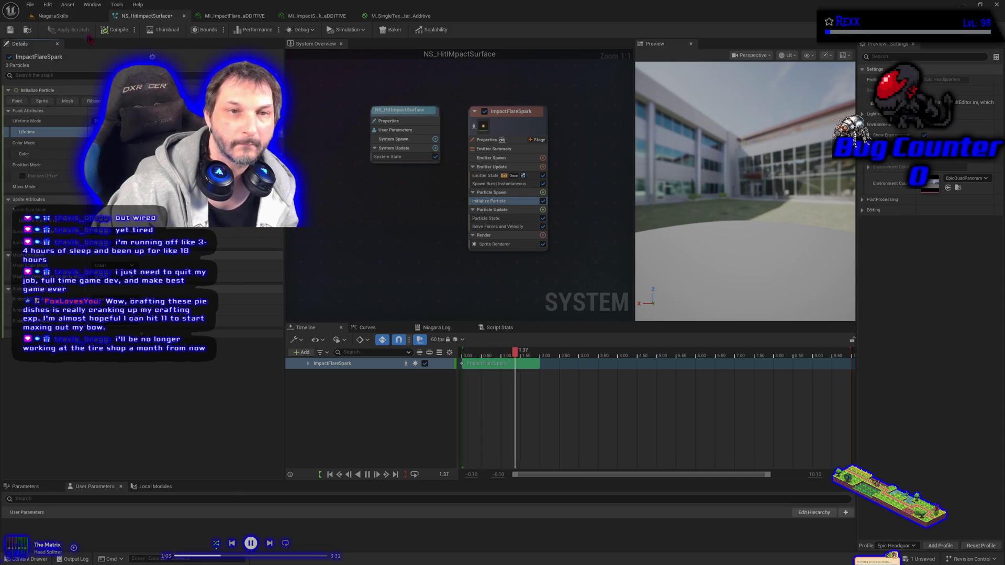
{"action": "left_click", "coordinate": [33, 4]}
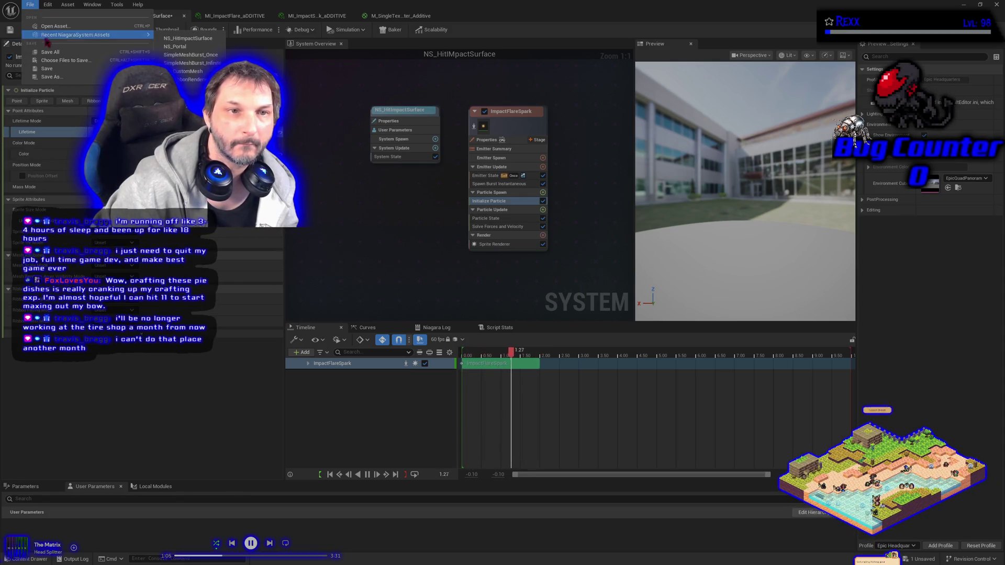
{"action": "left_click", "coordinate": [58, 53]}
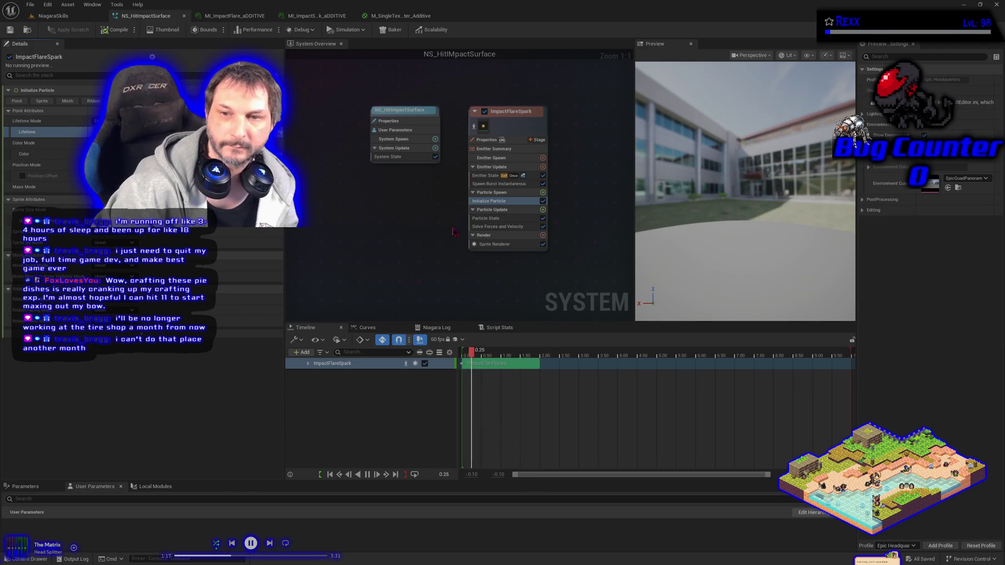
- Add a second Sprite Renderer to ImpactFlareSpark and select MI_ImpactSpark_aDDITIVE in the Content Drawer
{"action": "left_click", "coordinate": [543, 236]}
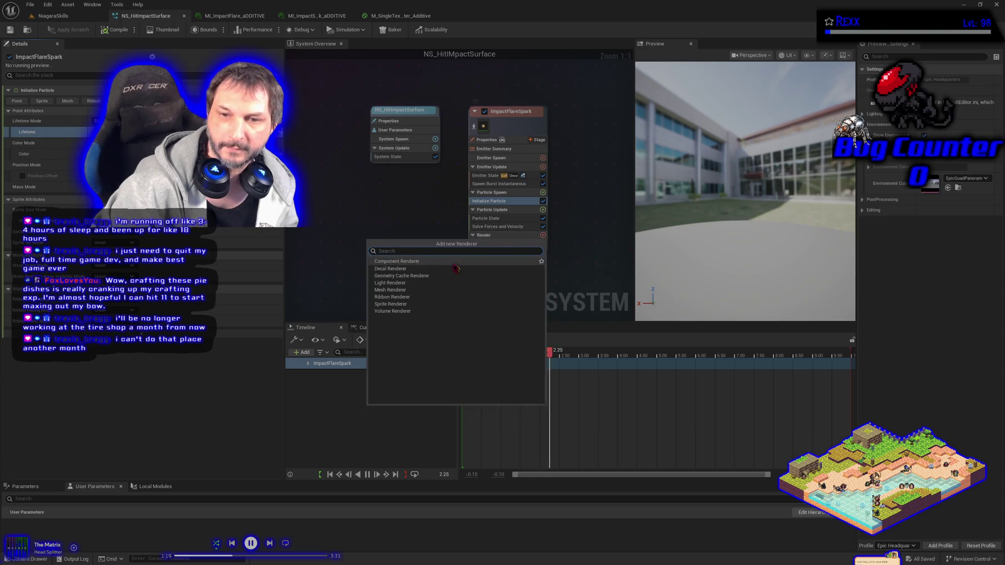
{"action": "left_click", "coordinate": [409, 304]}
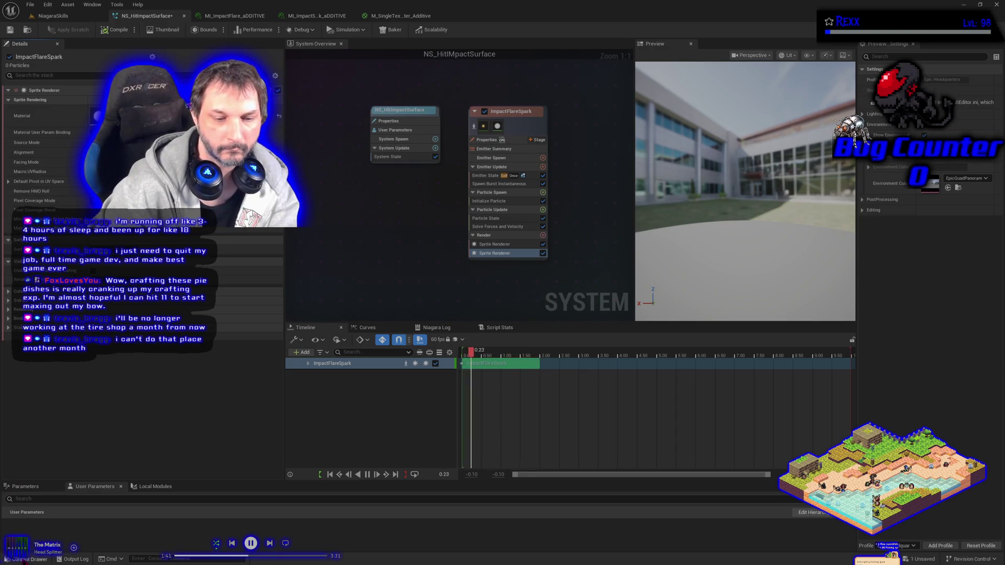
{"action": "left_click", "coordinate": [25, 559]}
{"action": "left_click", "coordinate": [156, 451]}
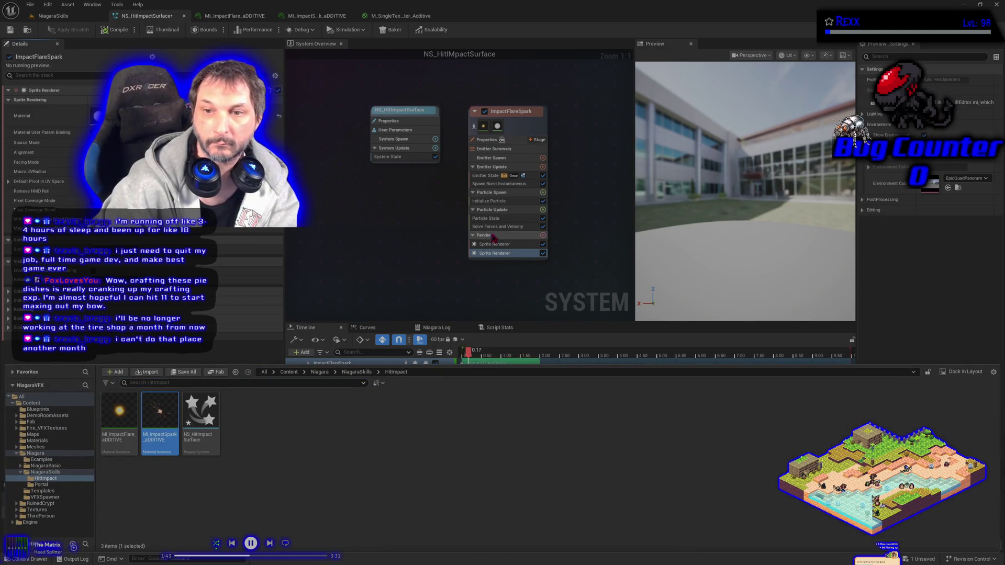
- Drop MI_ImpactSpark_aDDITIVE onto the new Sprite Renderer's Material slot
{"action": "left_click_drag", "start_coordinate": [159, 414], "coordinate": [100, 116]}
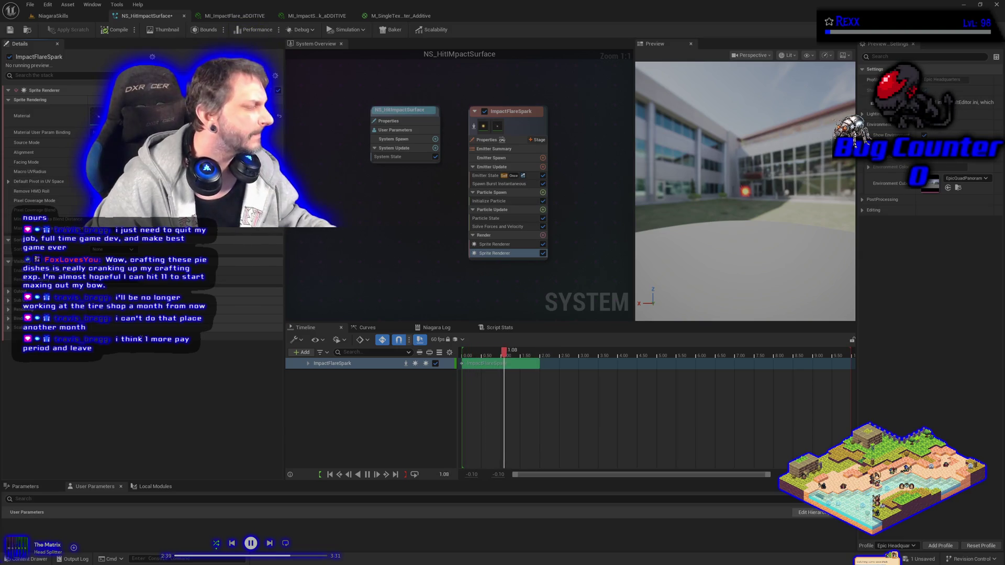
{"action": "mouse_move", "coordinate": [593, 152]}
{"action": "left_mouse_down"}
{"action": "mouse_move", "coordinate": [549, 174]}
{"action": "mouse_move", "coordinate": [459, 174]}
{"action": "left_mouse_up"}
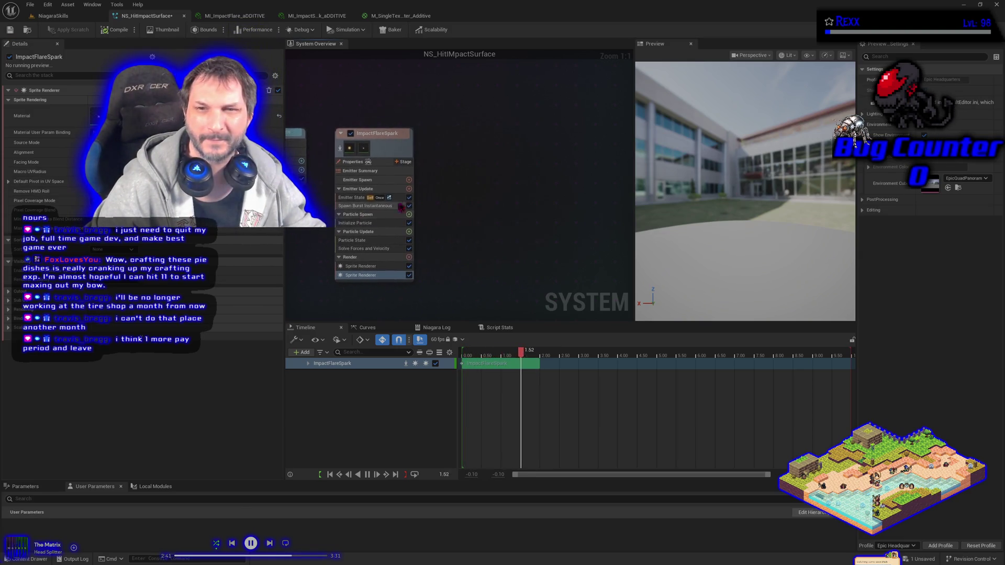
- Add a SimpleSpriteBurst emitter from its template to the system graph
{"action": "right_click", "coordinate": [459, 171]}
{"action": "left_click", "coordinate": [477, 186]}
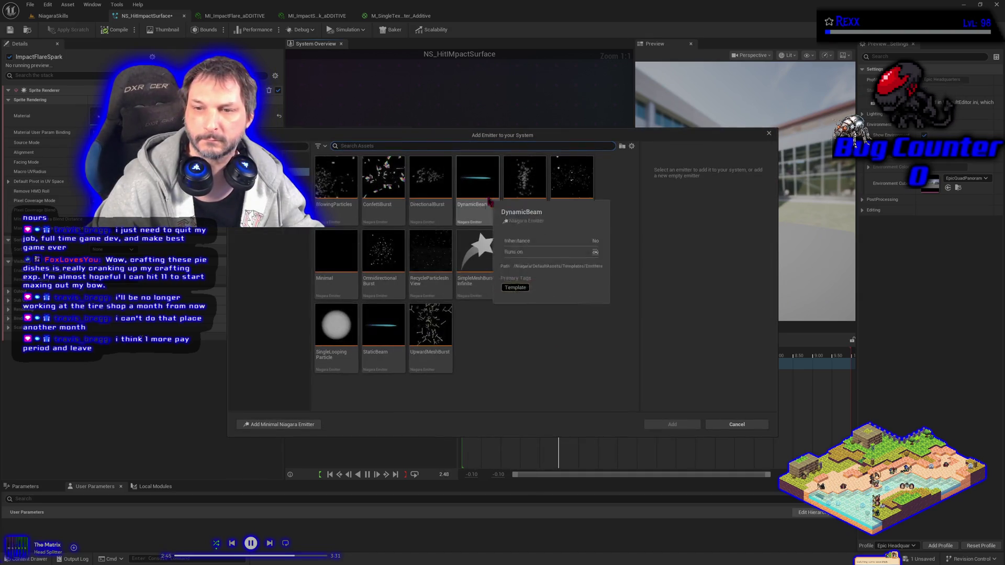
{"action": "left_click", "coordinate": [572, 262]}
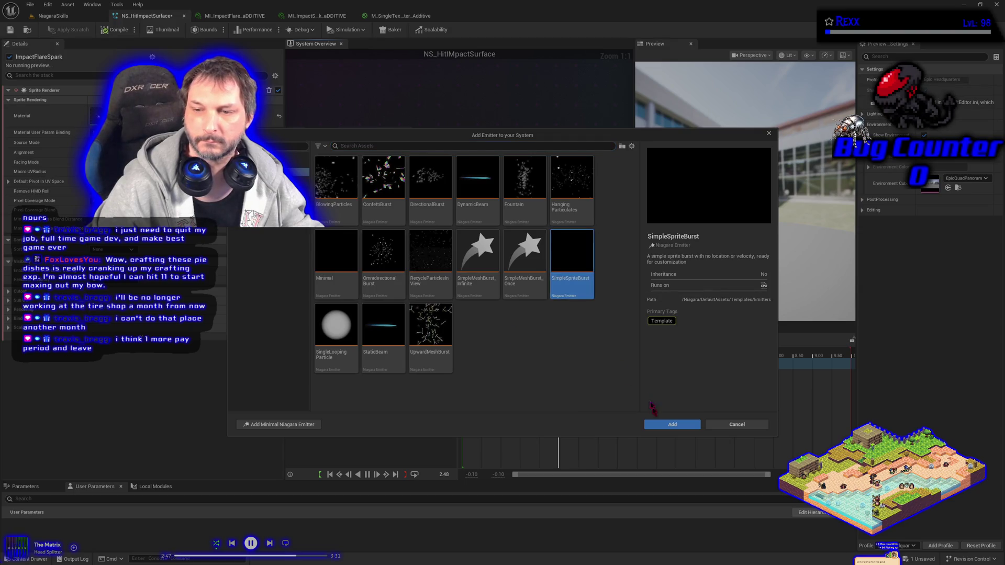
{"action": "left_click", "coordinate": [672, 425]}
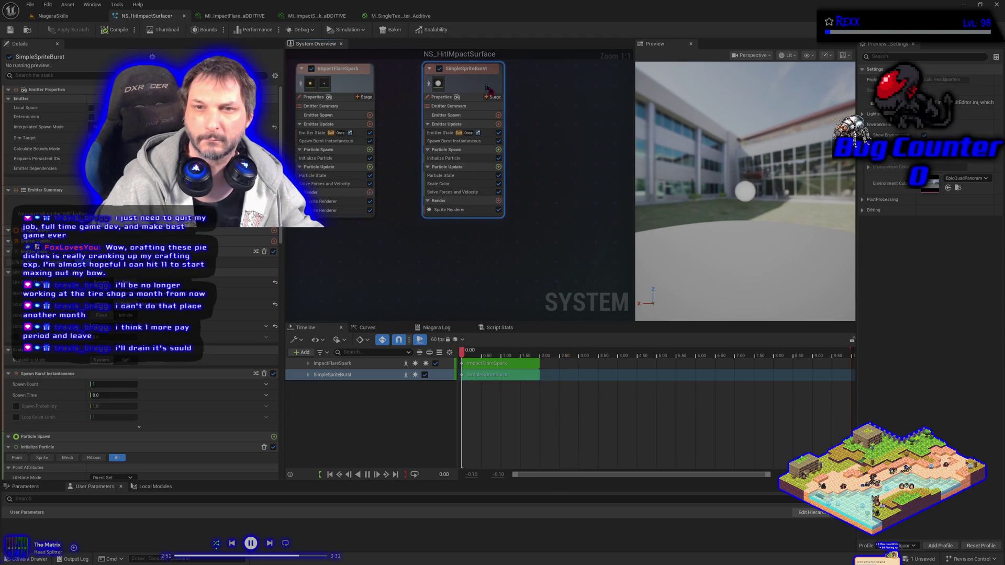
{"action": "left_click_drag", "start_coordinate": [396, 196], "coordinate": [412, 218]}
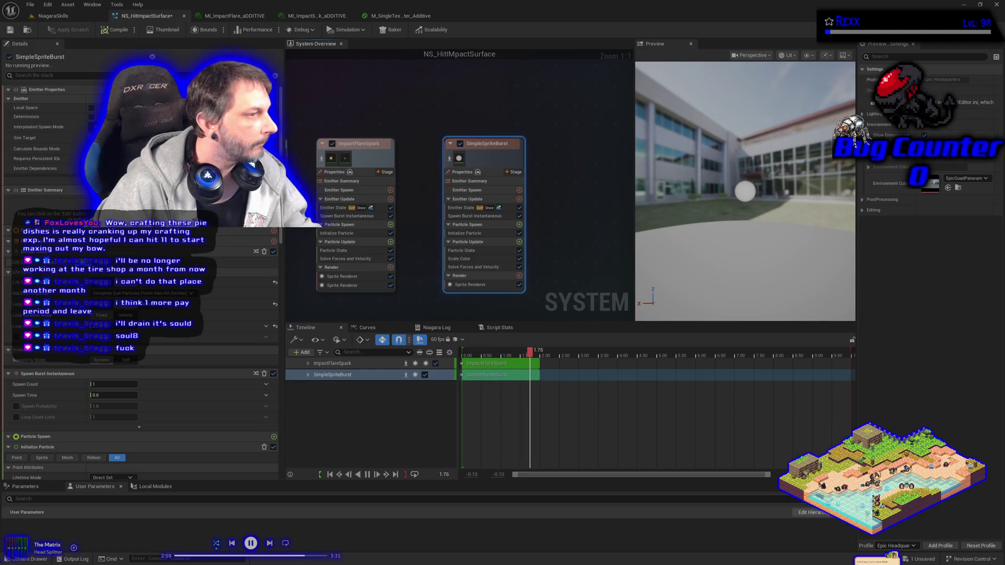
- Make the SimpleSpriteBurst burst Spawn Count a random integer range and save the system
{"action": "left_click", "coordinate": [492, 207]}
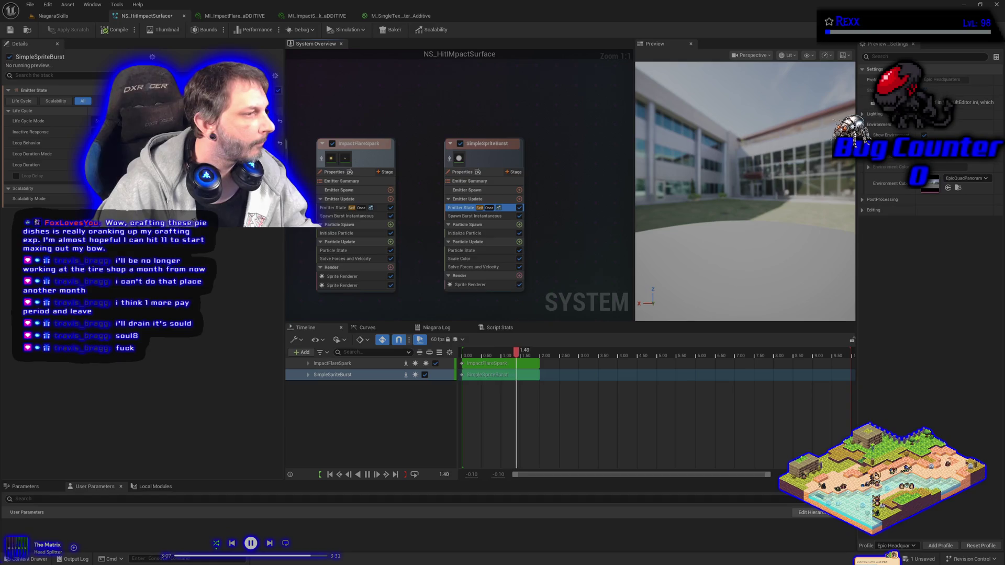
{"action": "left_click", "coordinate": [474, 216]}
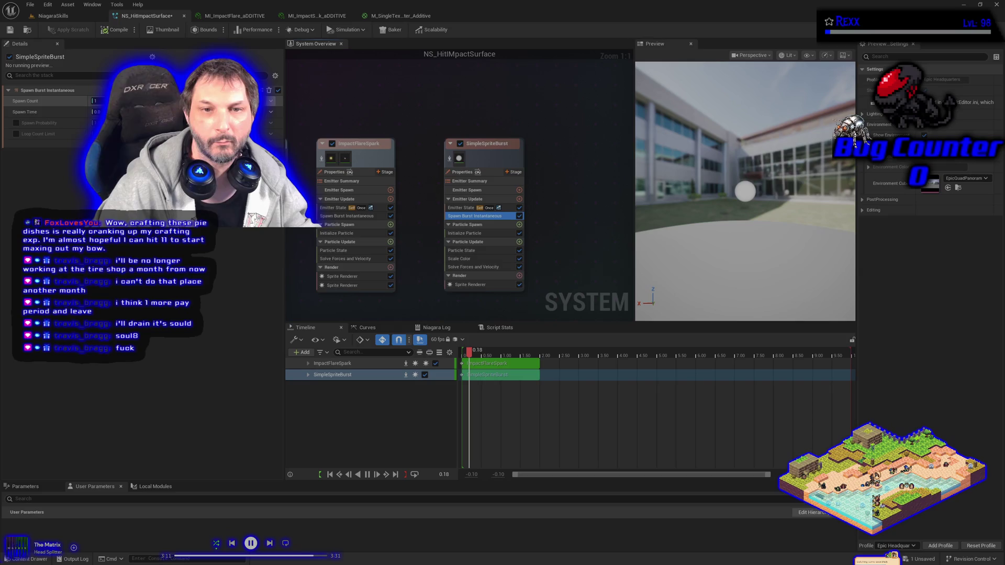
{"action": "left_click", "coordinate": [271, 100]}
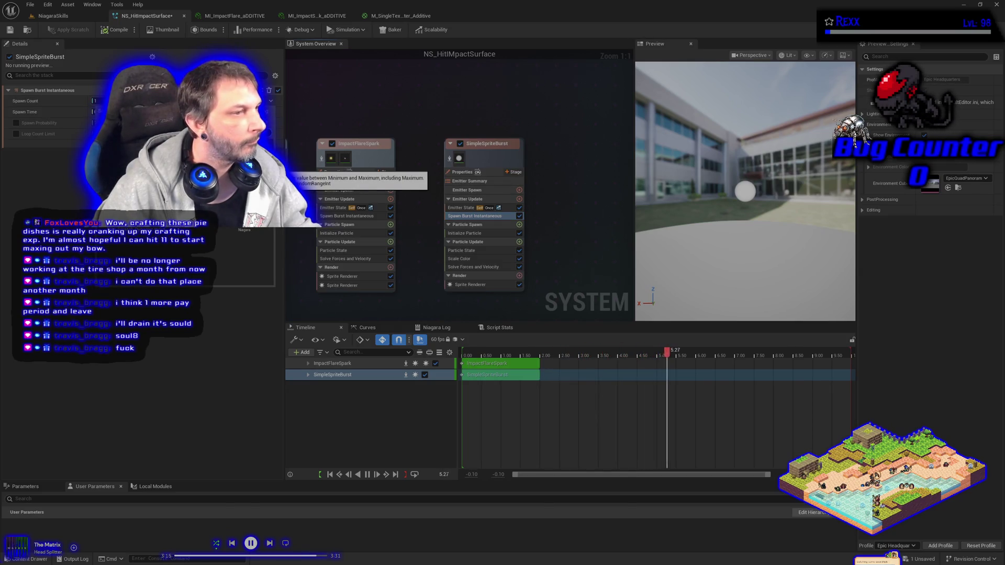
{"action": "left_click", "coordinate": [288, 166]}
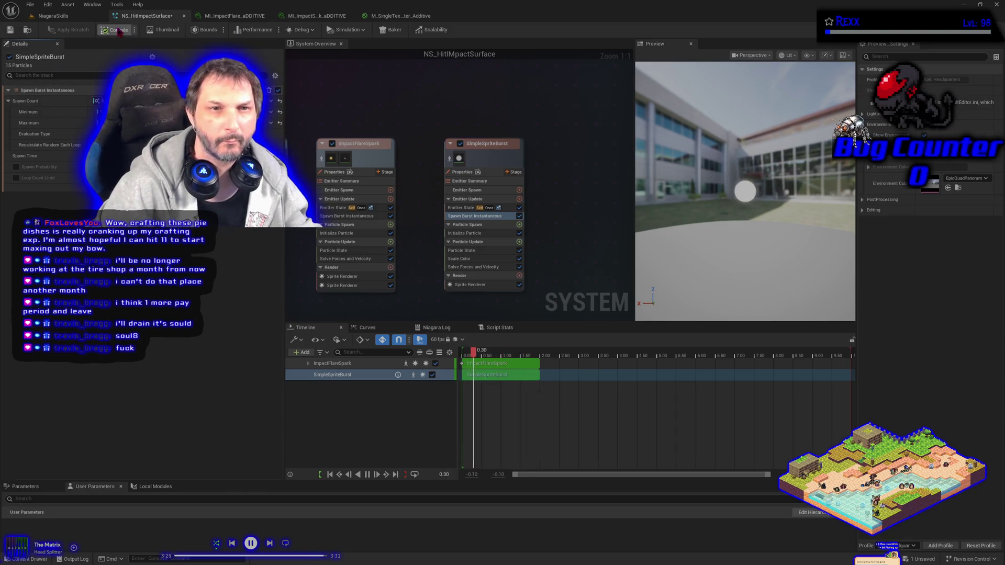
{"action": "left_click", "coordinate": [10, 29]}
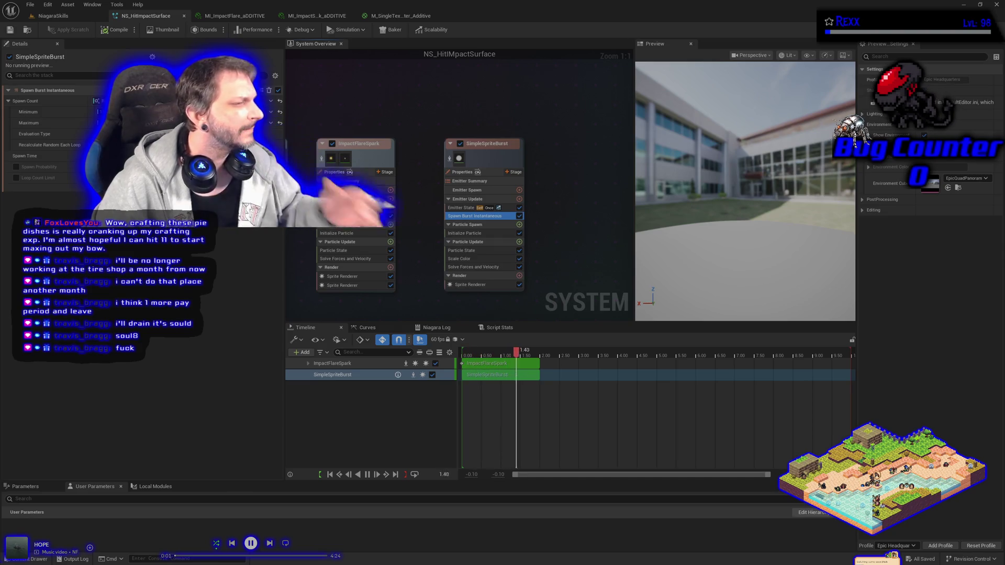
- Set SimpleSpriteBurst Lifetime Mode to Random min/max, recompile, and save all
{"action": "left_click", "coordinate": [475, 225]}
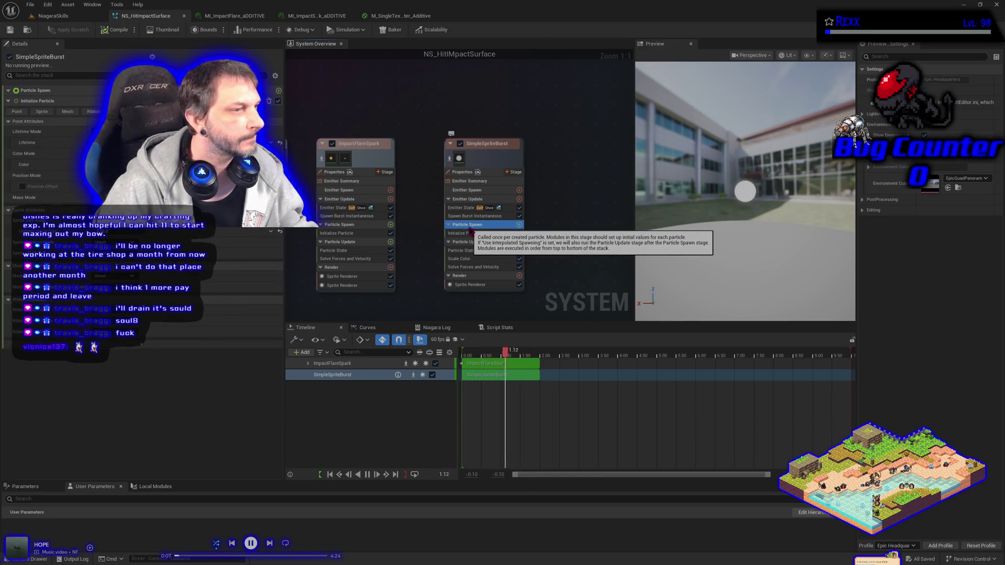
{"action": "left_click", "coordinate": [157, 143]}
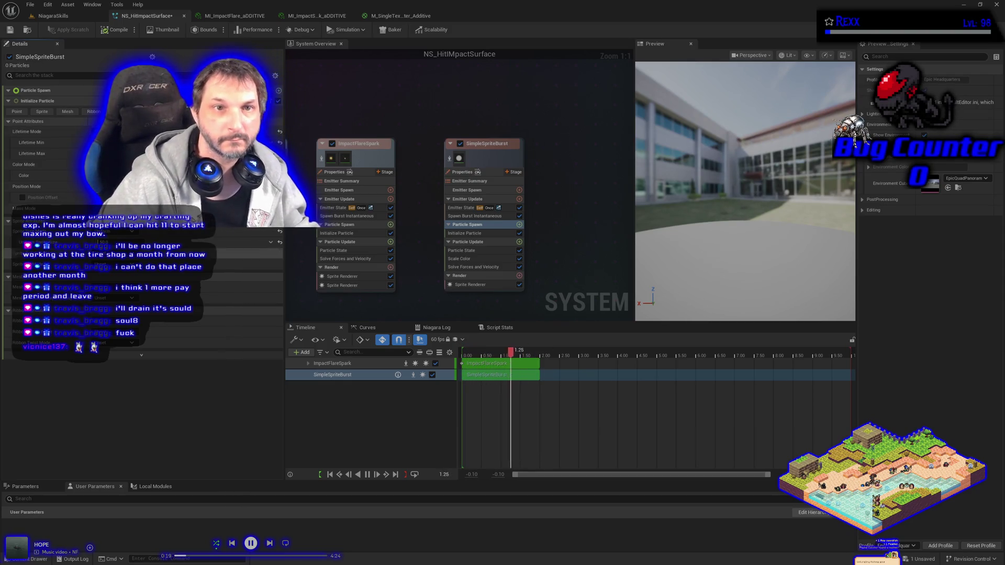
{"action": "left_click", "coordinate": [119, 31]}
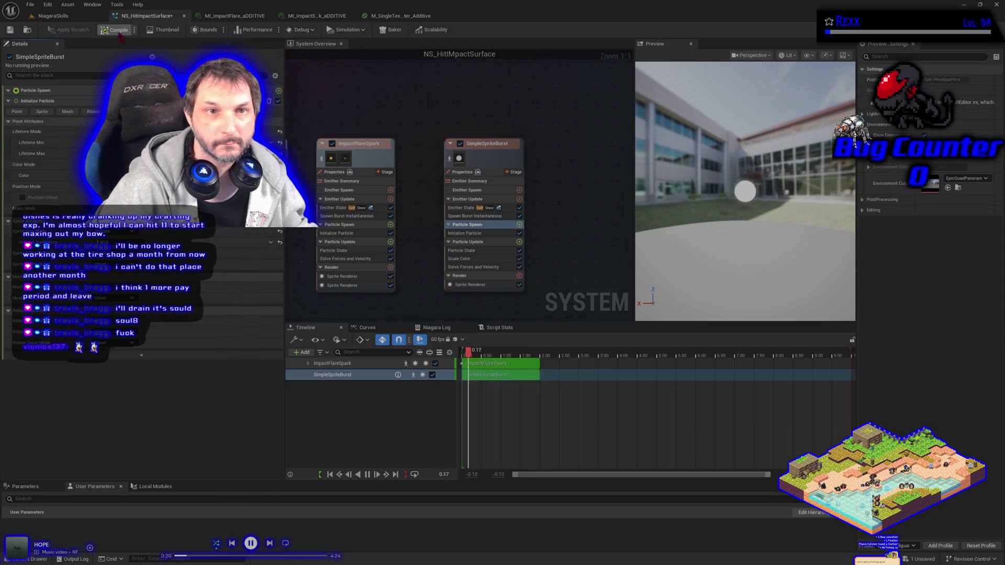
{"action": "left_click", "coordinate": [30, 5]}
{"action": "left_click", "coordinate": [55, 53]}
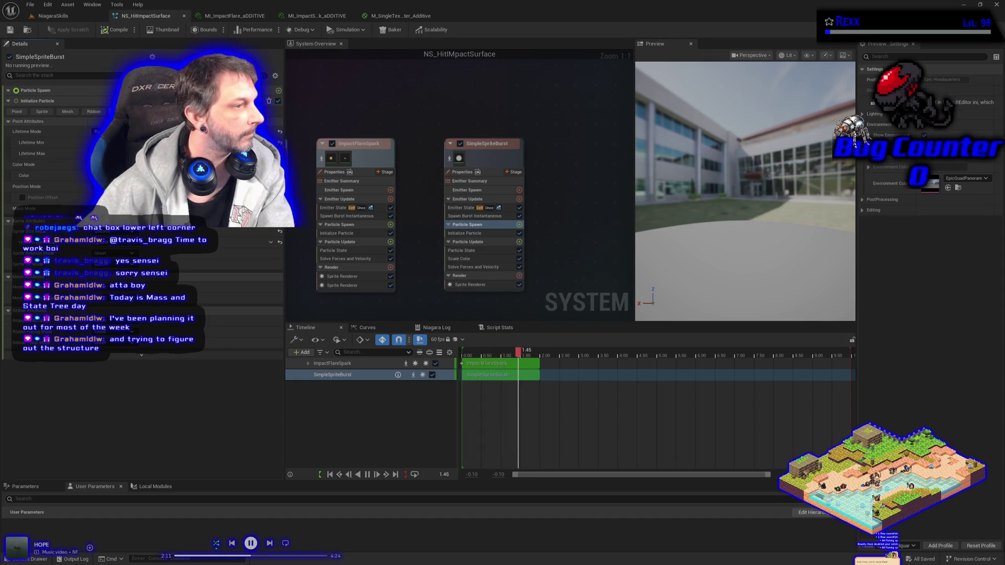
- Paste the copied particle colour into SimpleSpriteBurst's Initialize Particle and save the system
{"action": "left_click", "coordinate": [355, 237]}
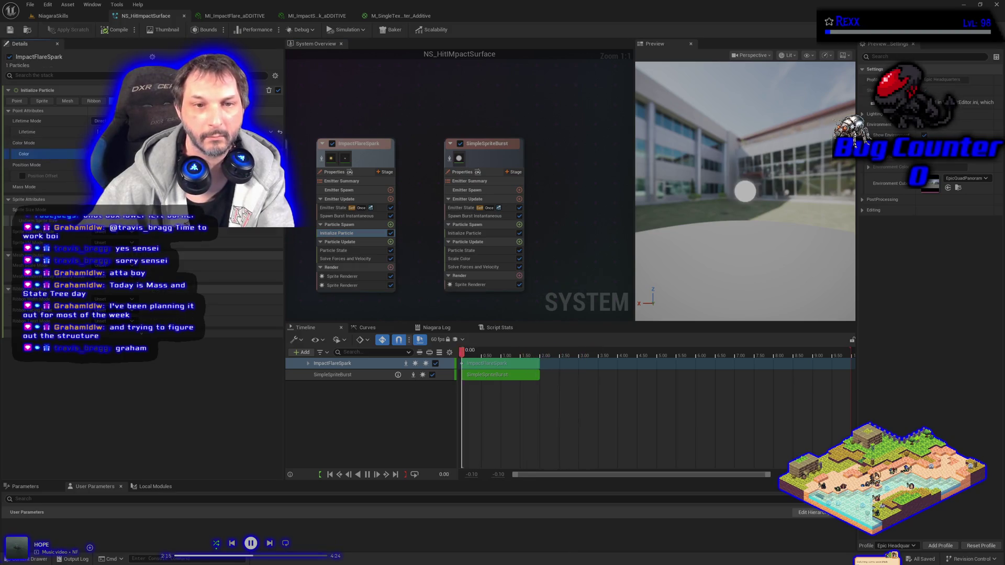
{"action": "left_click", "coordinate": [481, 235]}
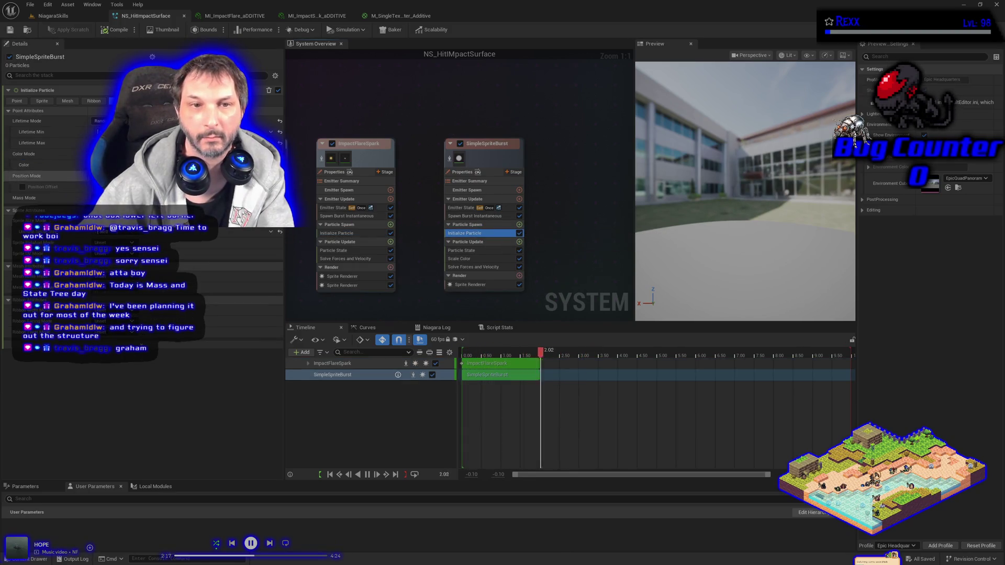
{"action": "right_click", "coordinate": [160, 167]}
{"action": "left_click", "coordinate": [175, 237]}
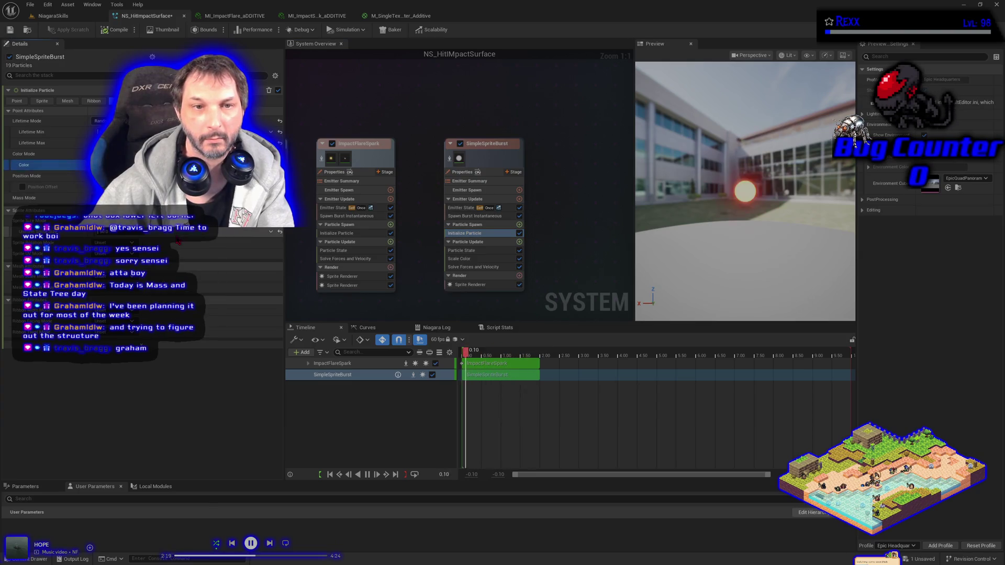
{"action": "left_click", "coordinate": [29, 4]}
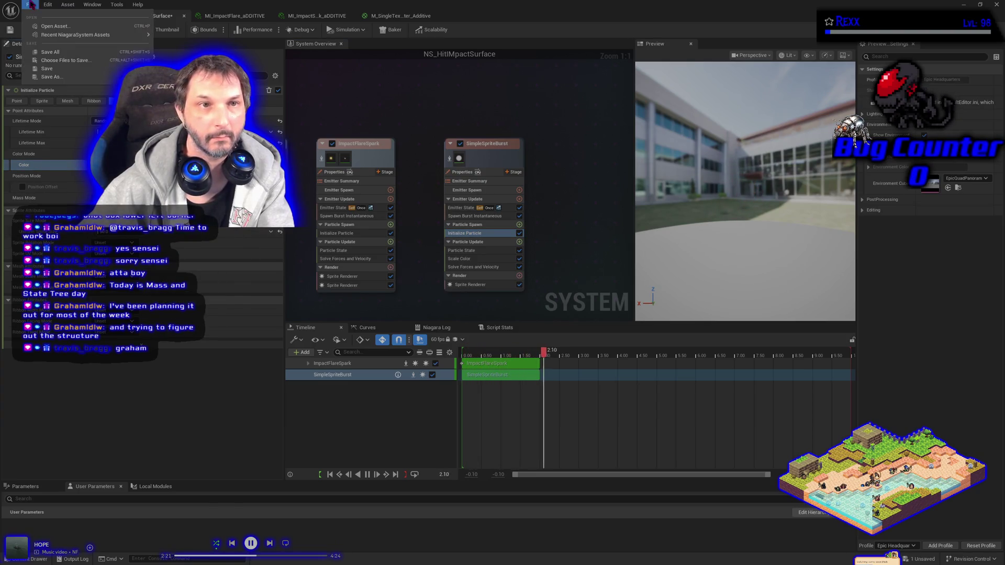
{"action": "left_click", "coordinate": [47, 50]}
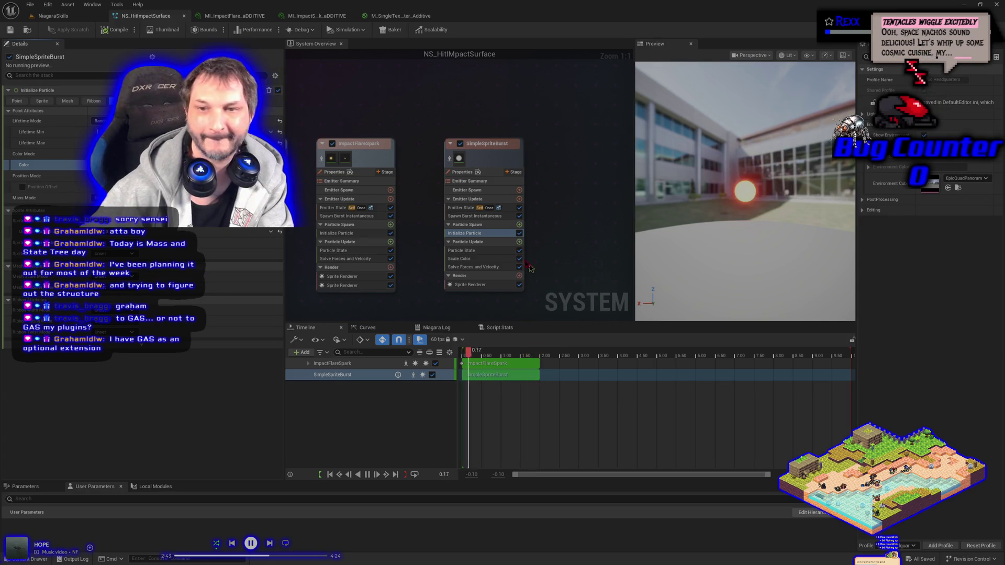
- Brighten the SimpleSpriteBurst colour to value 15 with a yellow-orange hue, save all, and recompile
{"action": "left_click", "coordinate": [157, 165]}
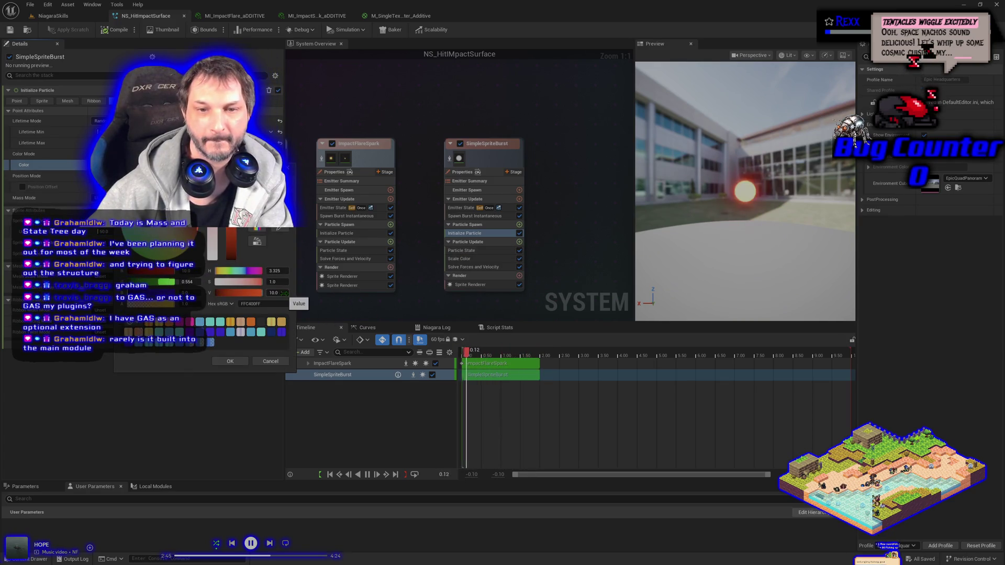
{"action": "type", "text": "15"}
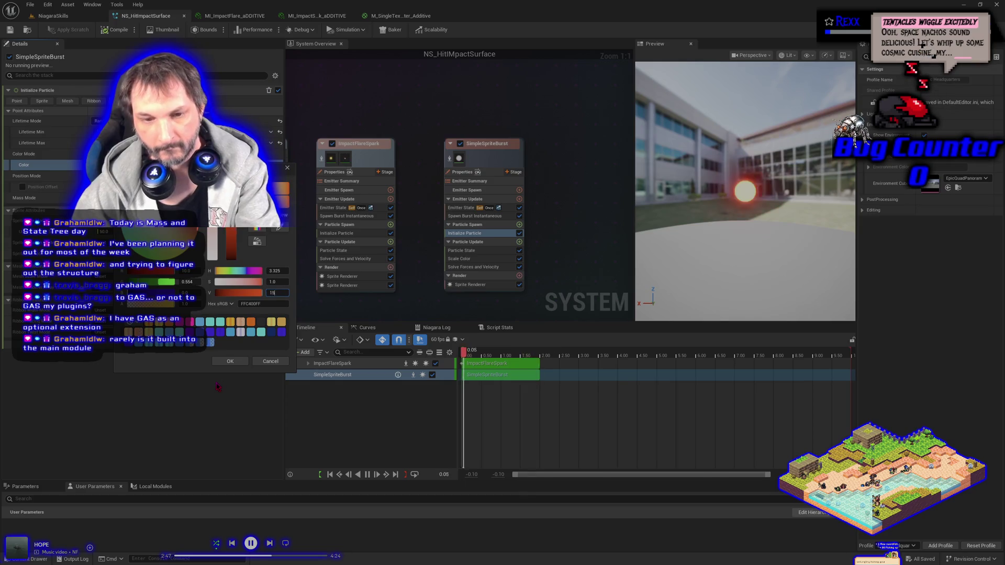
{"action": "left_click", "coordinate": [232, 363]}
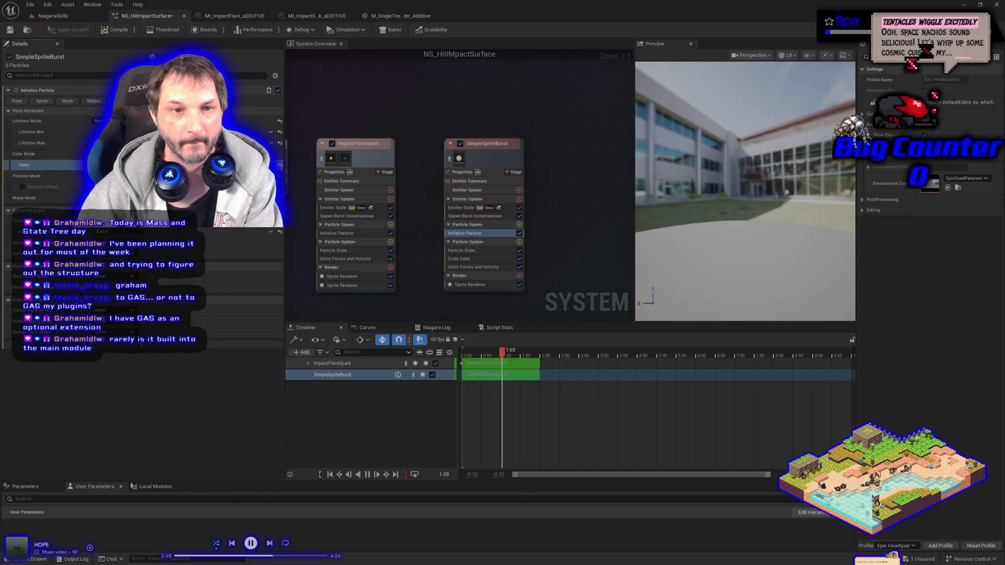
{"action": "left_click", "coordinate": [157, 165]}
{"action": "left_click", "coordinate": [231, 229]}
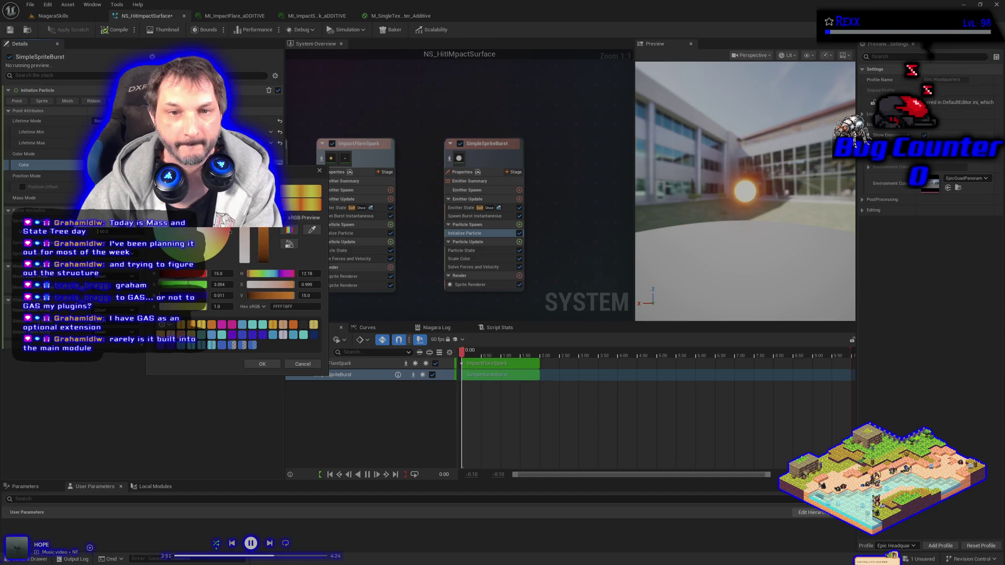
{"action": "left_click", "coordinate": [262, 364]}
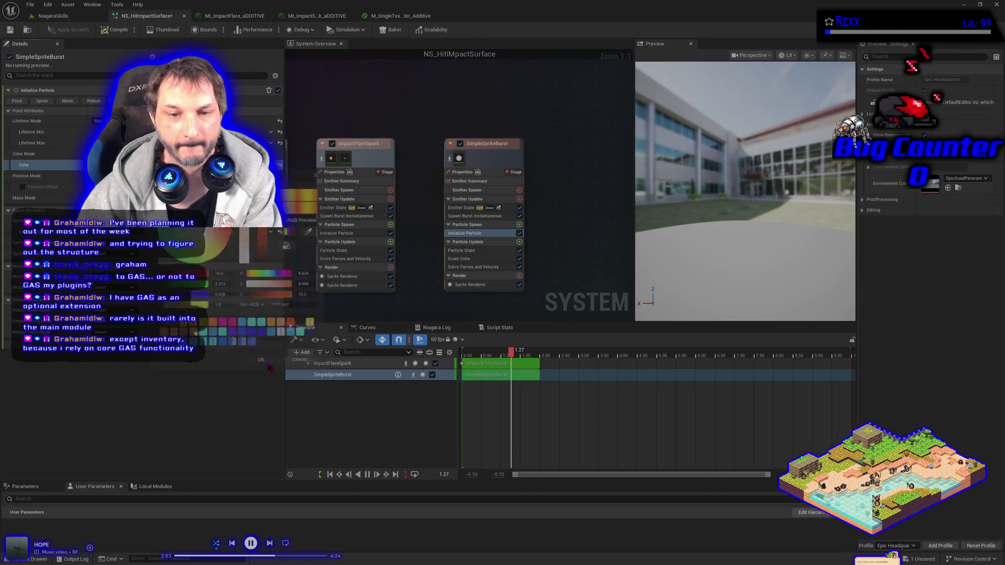
{"action": "left_click", "coordinate": [30, 4]}
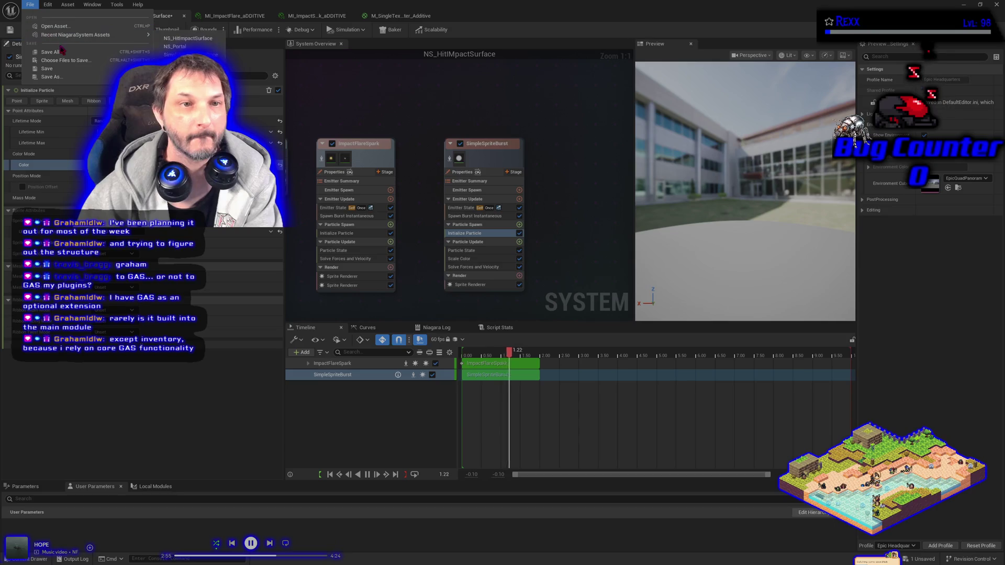
{"action": "left_click", "coordinate": [78, 50]}
{"action": "left_click", "coordinate": [118, 32]}
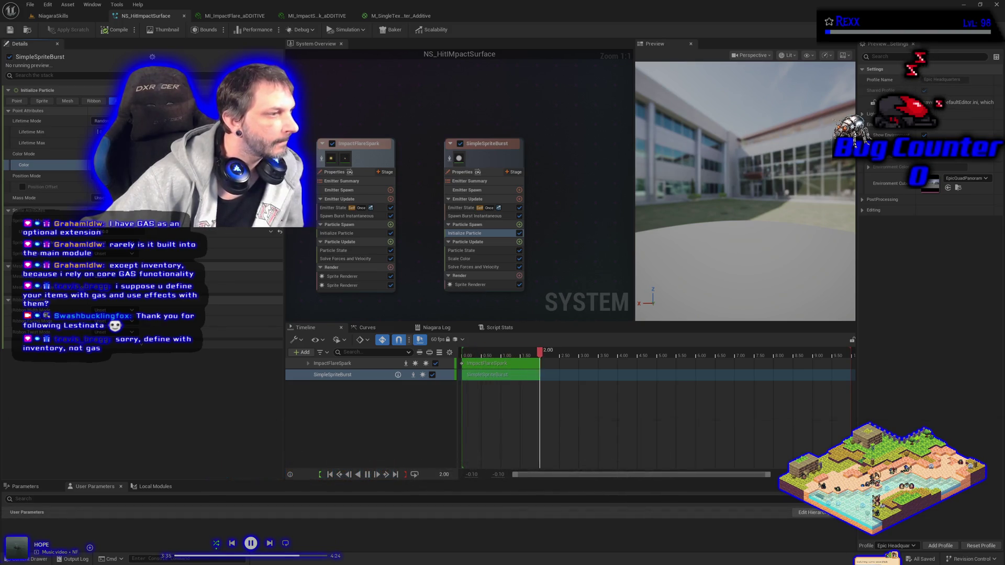
- Adjust a SimpleSpriteBurst Initialize Particle value, recompile, and save with Ctrl+S
{"action": "left_click", "coordinate": [473, 235]}
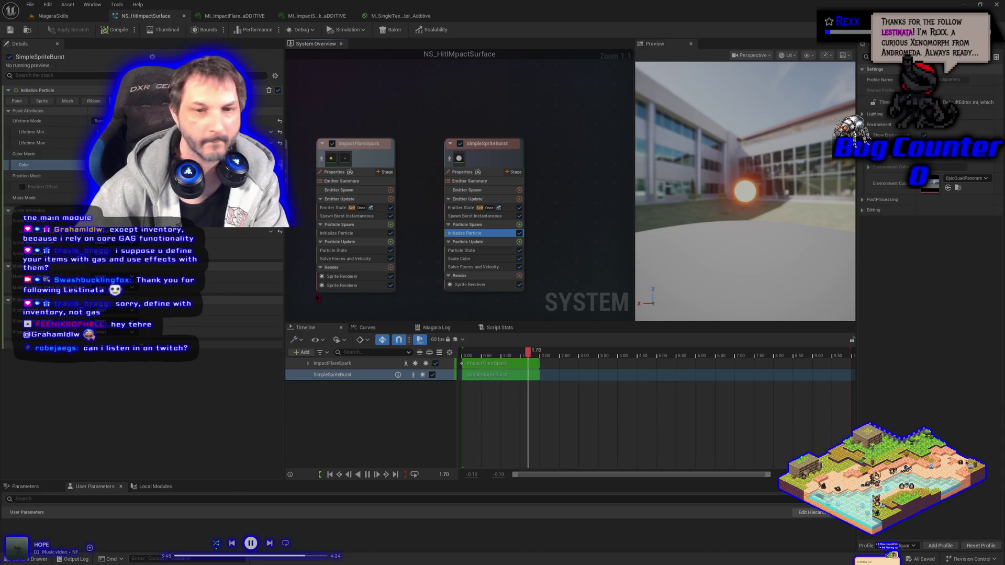
{"action": "left_click", "coordinate": [136, 267]}
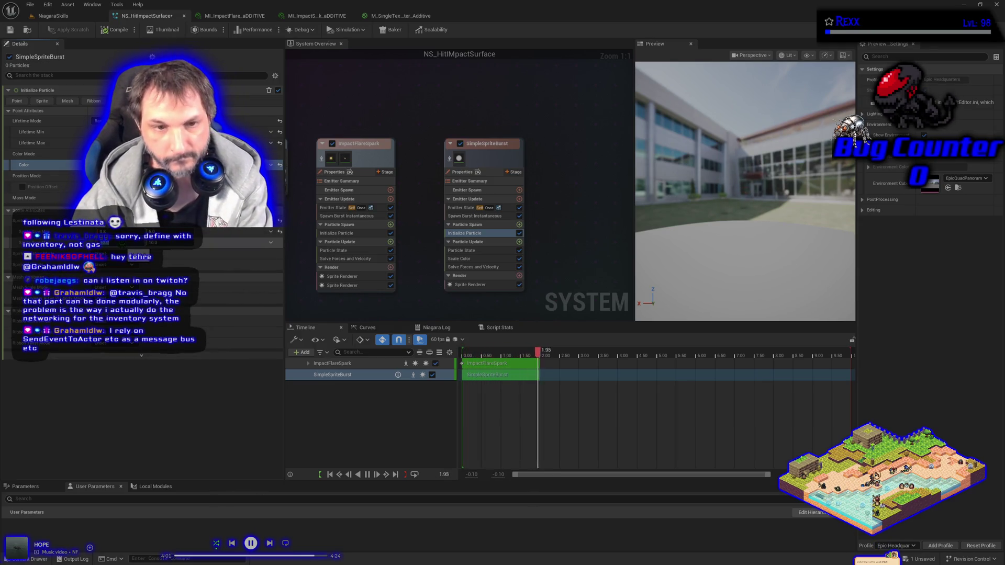
{"action": "left_click", "coordinate": [114, 29]}
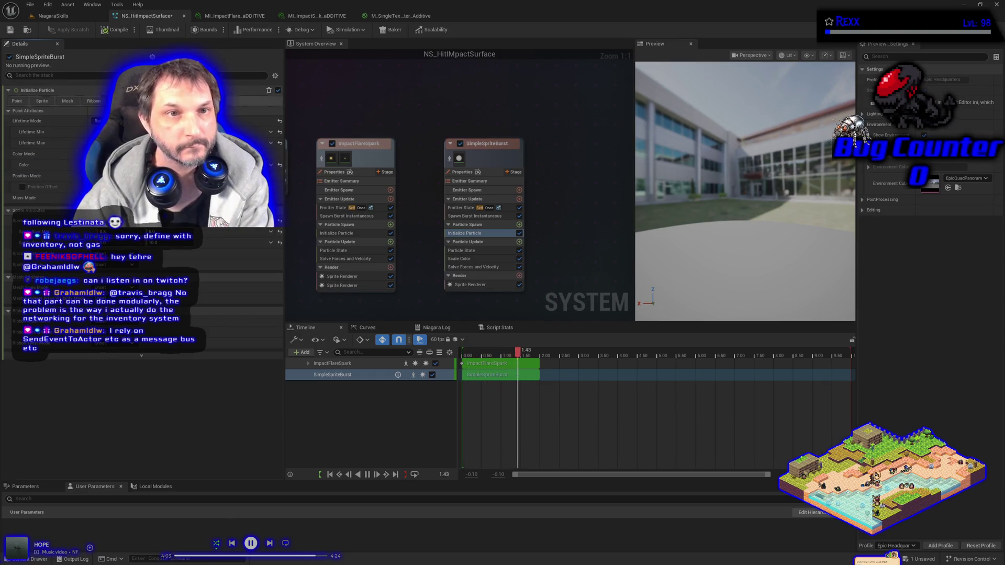
{"action": "key", "text": "ctrl+s"}
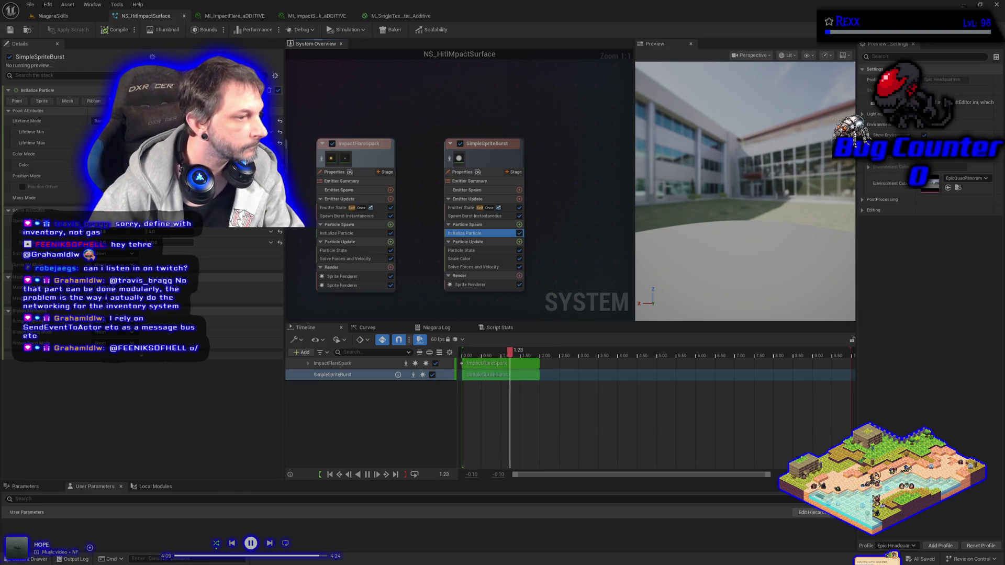
- Raise the Initialize Particle value from 5.0 to 15.0, recompile, and save all
{"action": "left_click", "coordinate": [168, 252]}
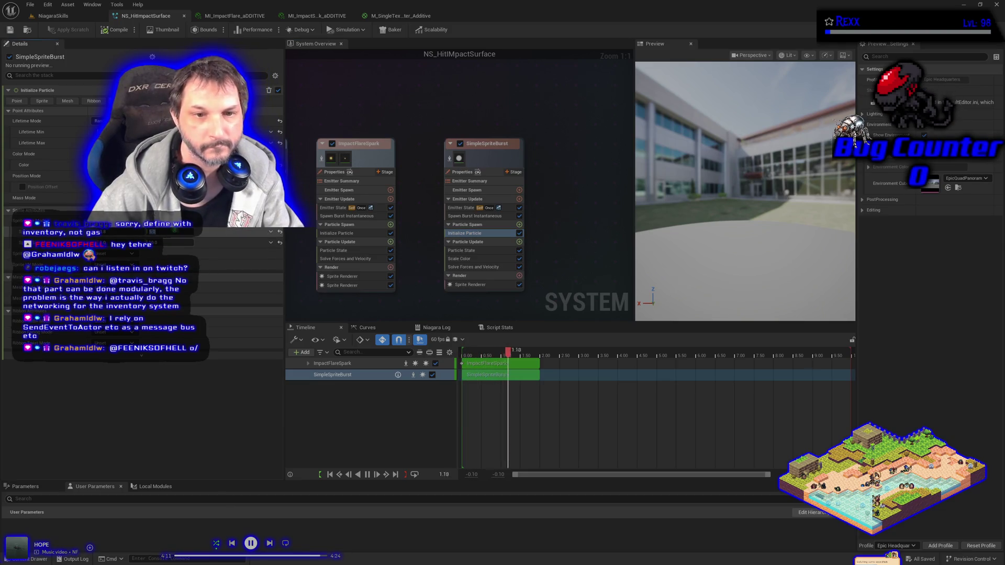
{"action": "type", "text": "15"}
{"action": "key", "text": "Return"}
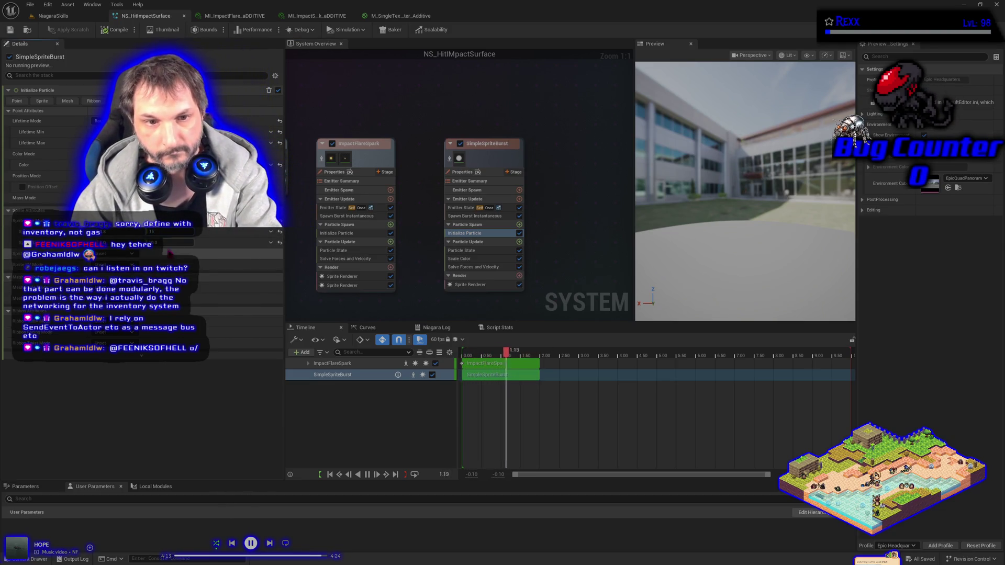
{"action": "left_click", "coordinate": [111, 30]}
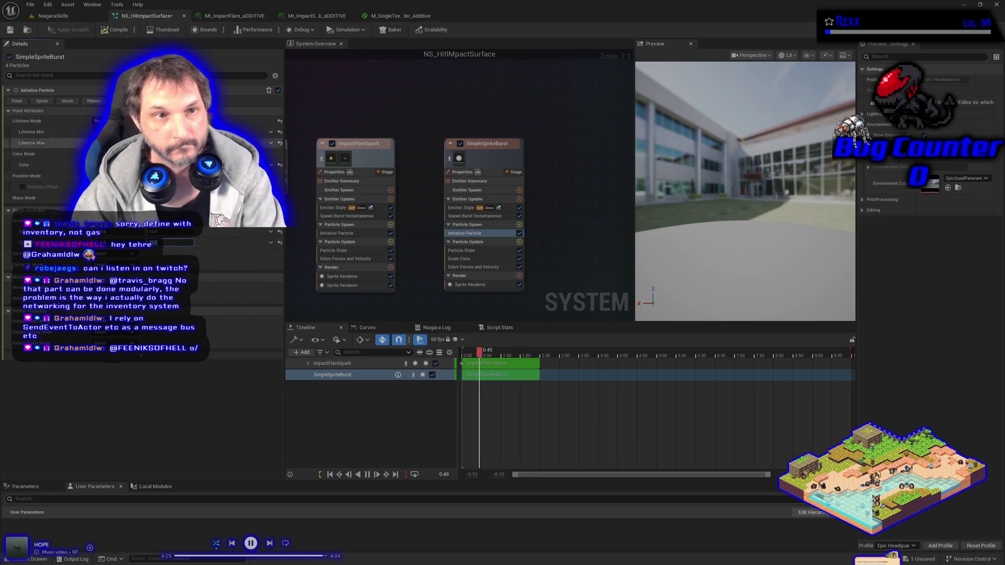
{"action": "left_click", "coordinate": [30, 4]}
{"action": "left_click", "coordinate": [40, 53]}
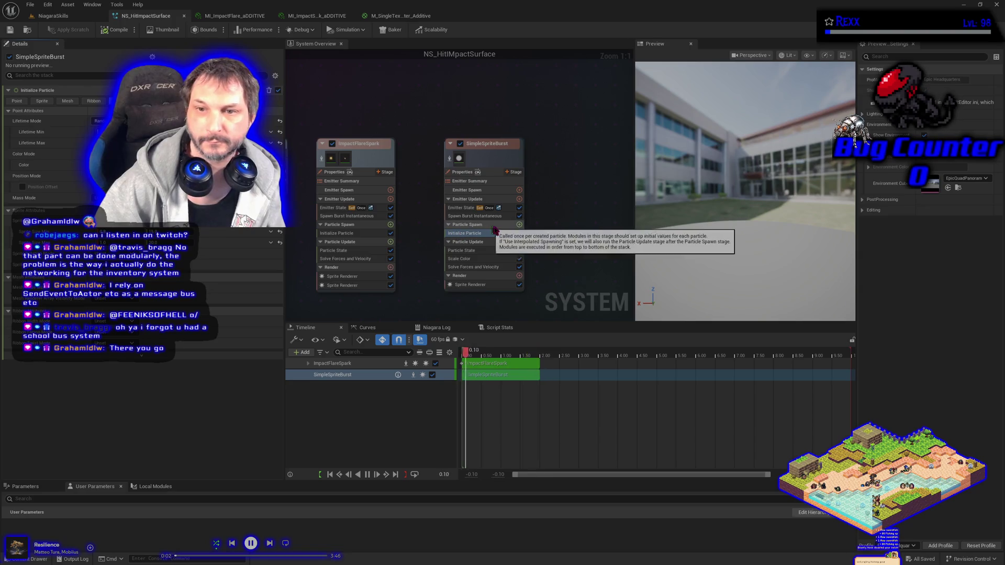
- Add a Sphere Shape Location module to SimpleSpriteBurst's particle spawn and save all
{"action": "left_click", "coordinate": [520, 225]}
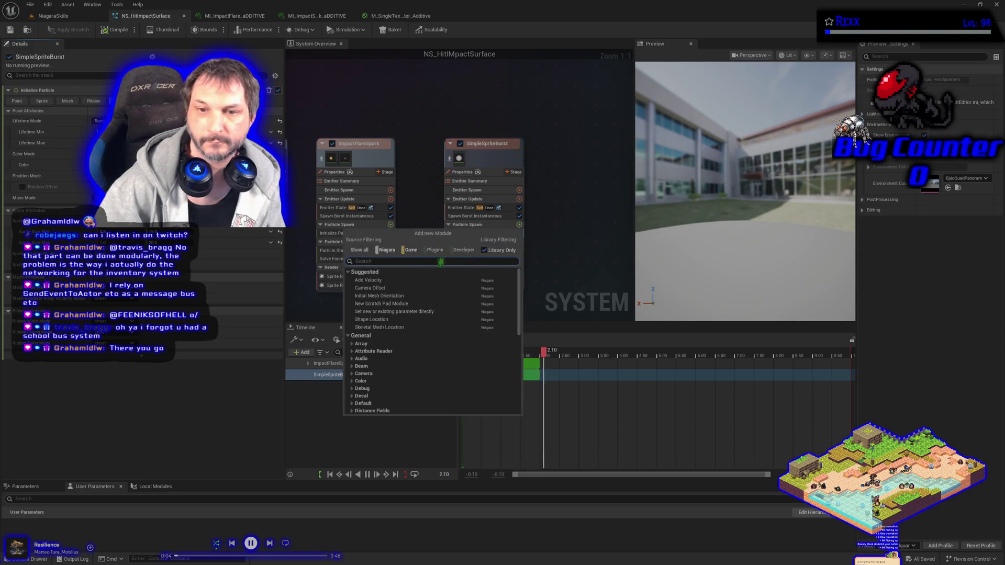
{"action": "left_click", "coordinate": [399, 319]}
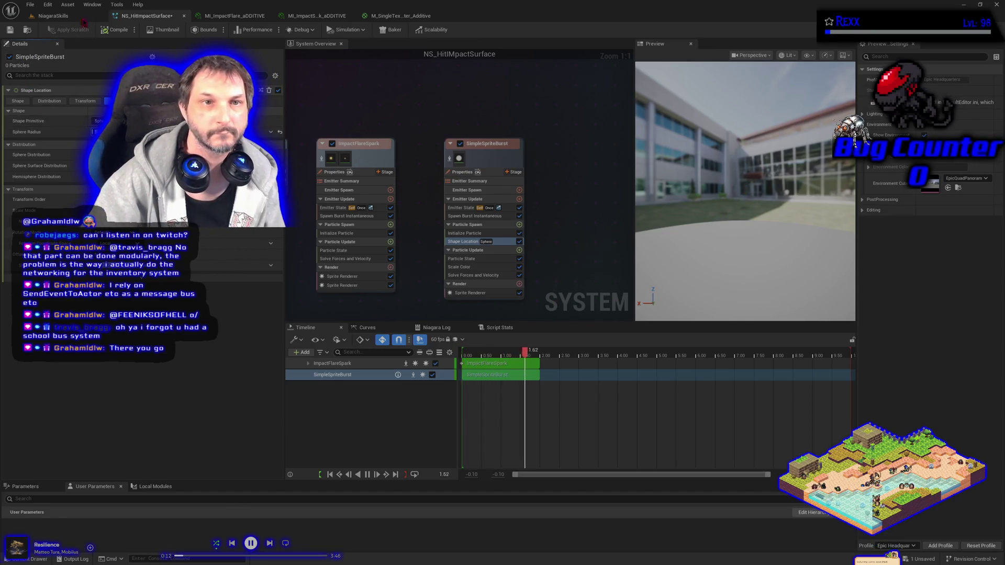
{"action": "left_click", "coordinate": [29, 4]}
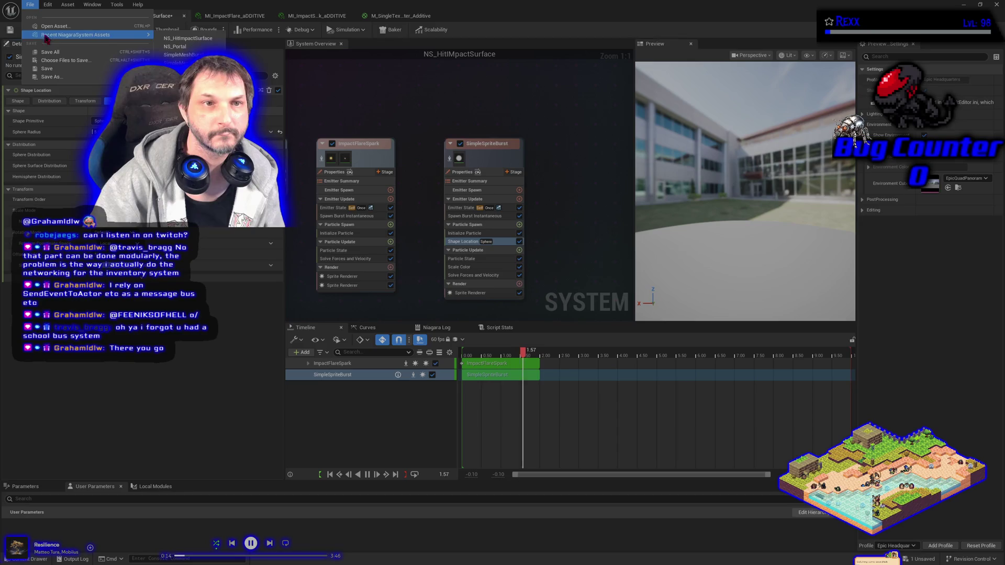
{"action": "left_click", "coordinate": [50, 52]}
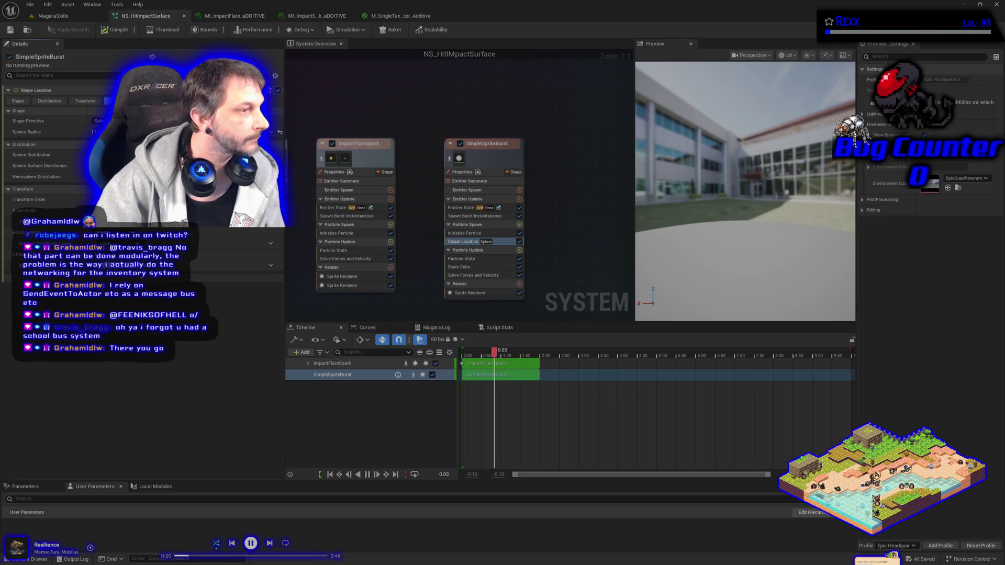
- Add a From Point Add Velocity with Random Range Float speed, then select the Sprite Renderer
{"action": "left_click", "coordinate": [519, 225]}
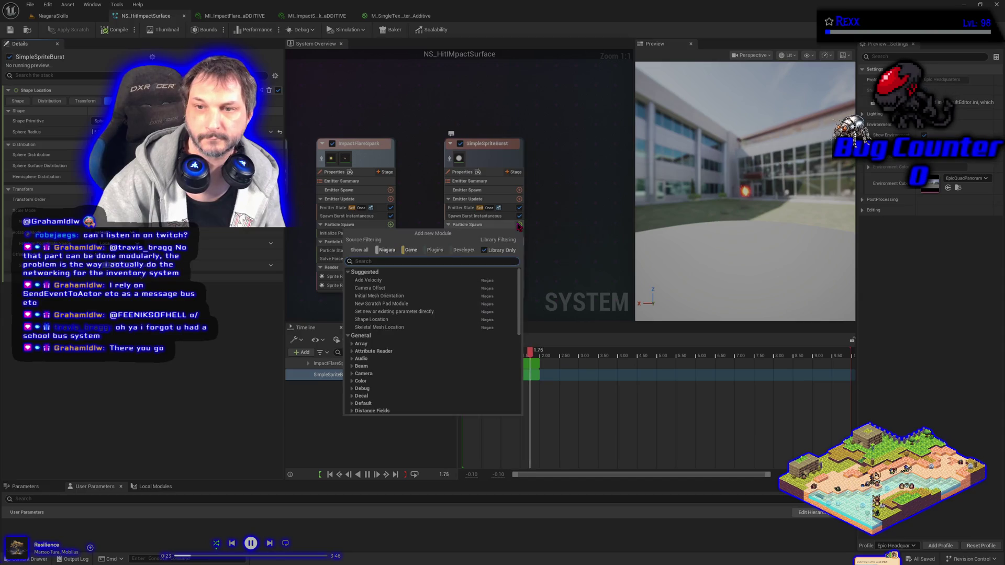
{"action": "left_click", "coordinate": [368, 280]}
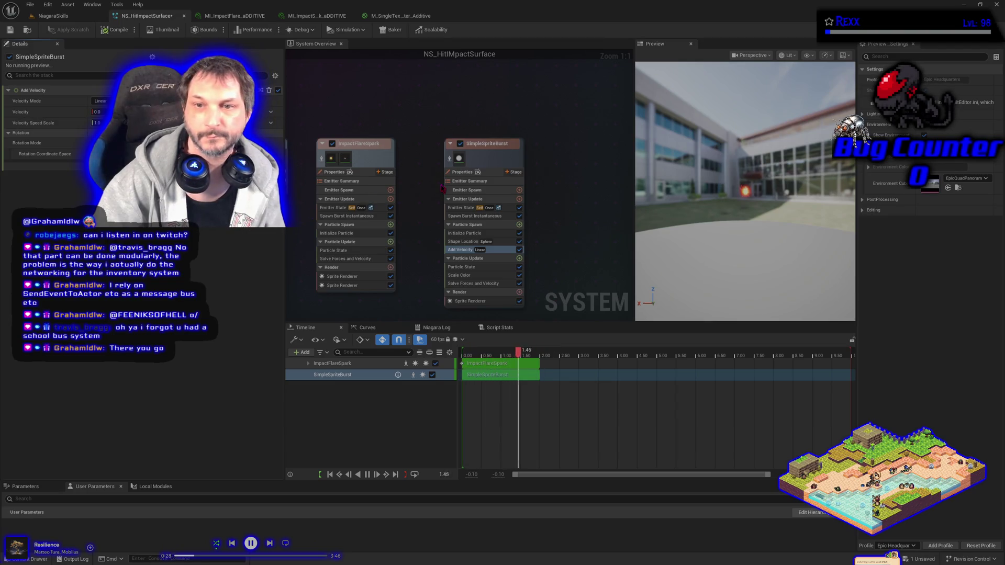
{"action": "left_click", "coordinate": [100, 101]}
{"action": "left_click", "coordinate": [105, 122]}
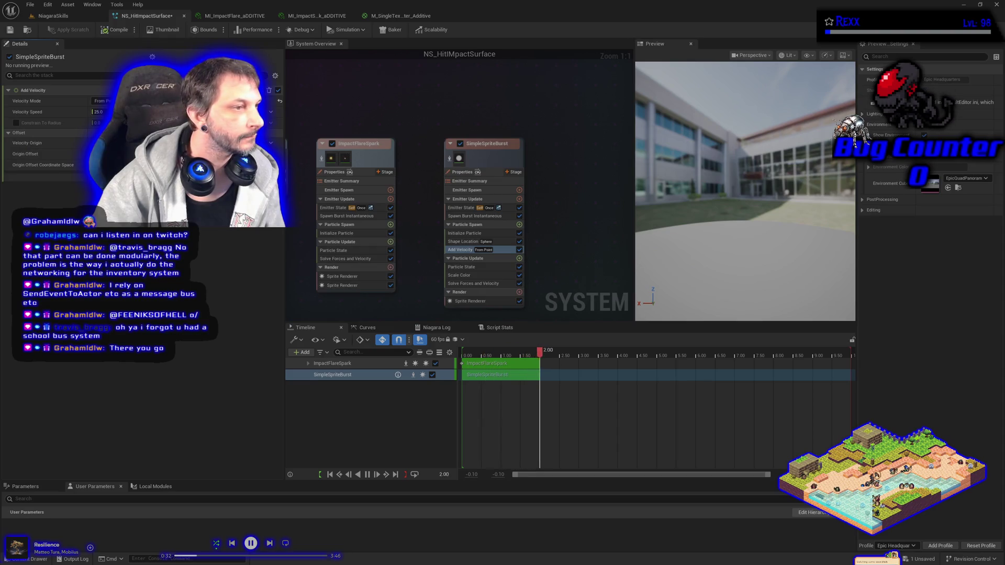
{"action": "left_click", "coordinate": [271, 112]}
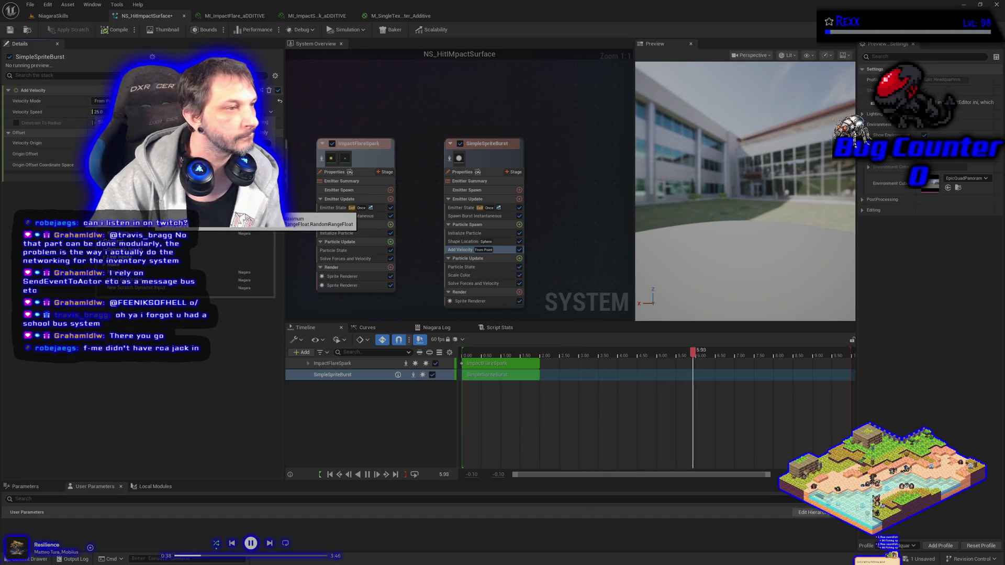
{"action": "left_click", "coordinate": [275, 210]}
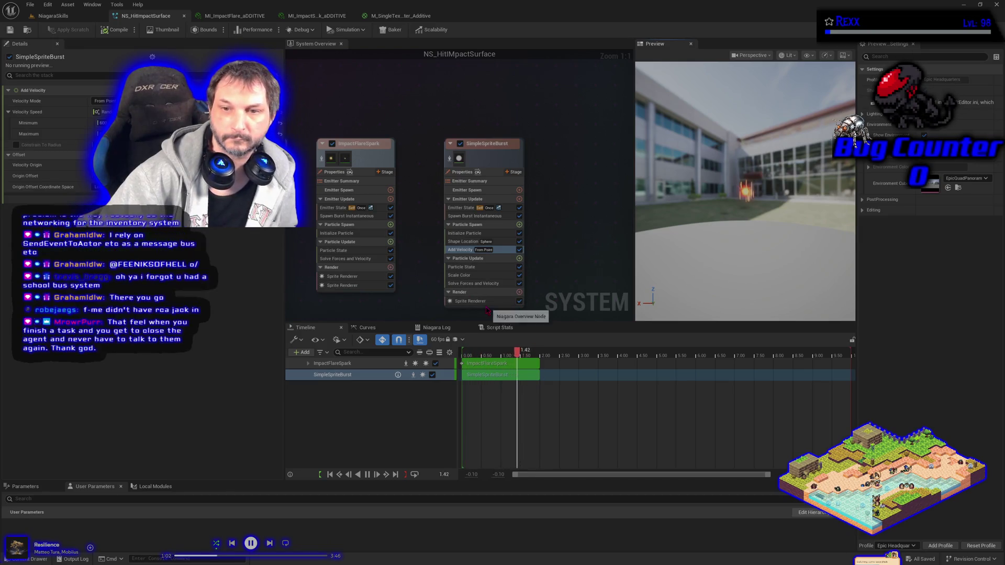
{"action": "left_click", "coordinate": [471, 301]}
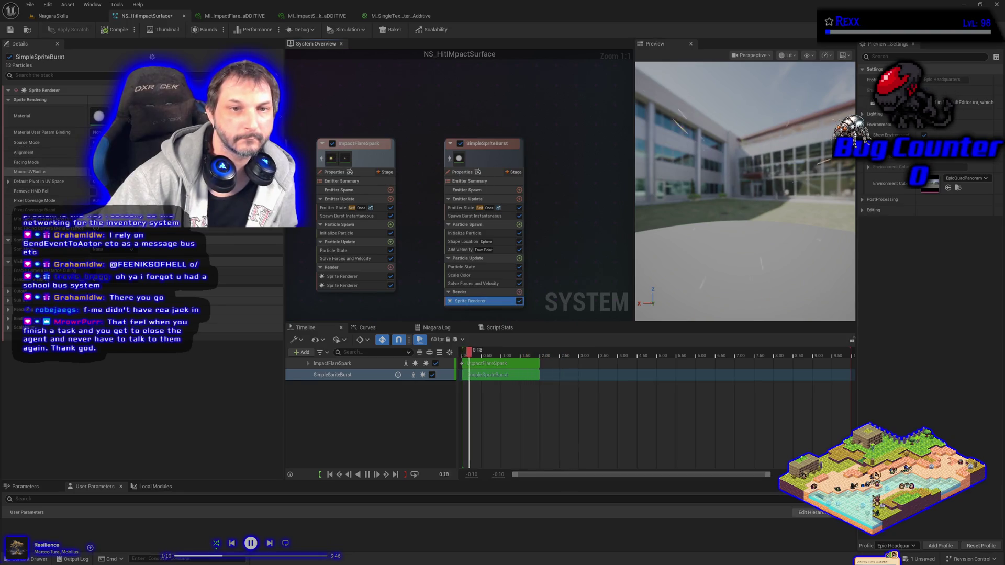
- Save the NS_HitImpactSurface Niagara system from the File menu
{"action": "left_click", "coordinate": [29, 5]}
{"action": "left_click", "coordinate": [53, 56]}
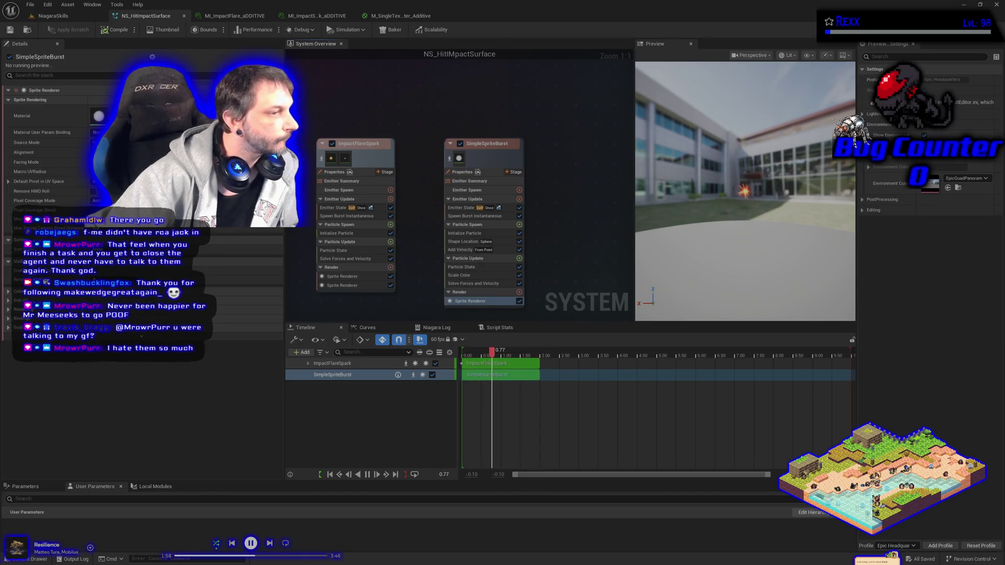
- Return to the NiagaraSkills level in game view and run a quick play test
{"action": "left_click", "coordinate": [58, 16]}
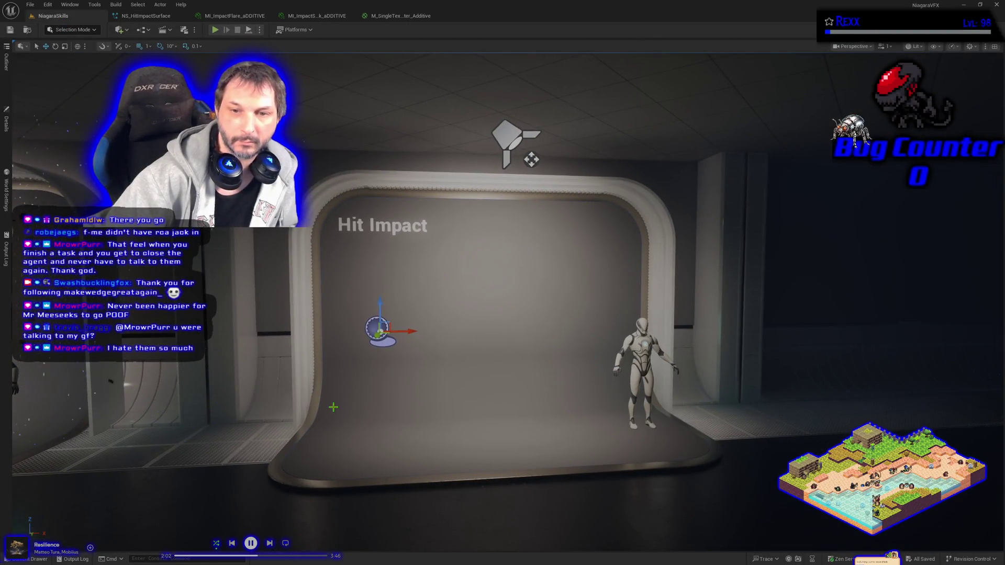
{"action": "key", "text": "g"}
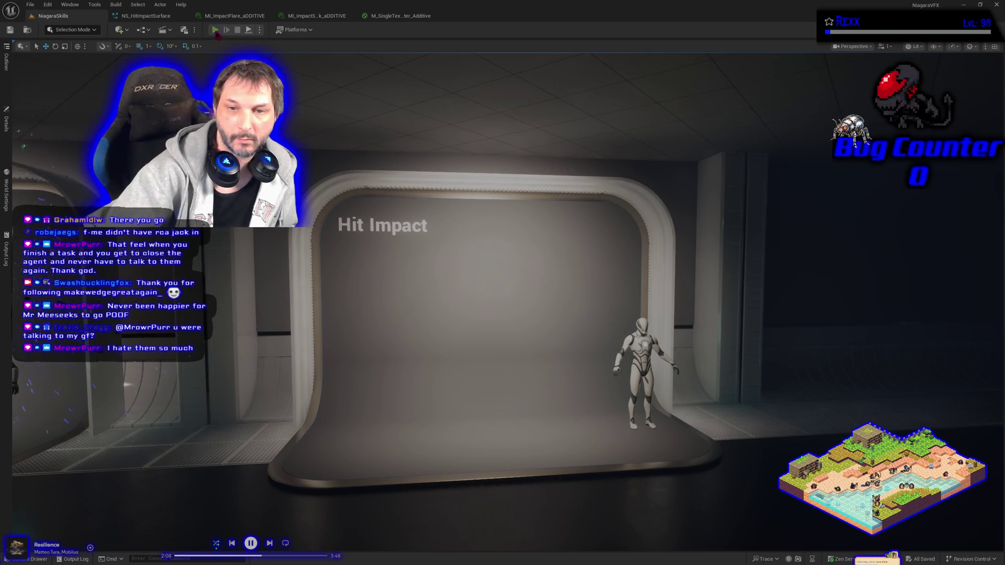
{"action": "left_click", "coordinate": [215, 30]}
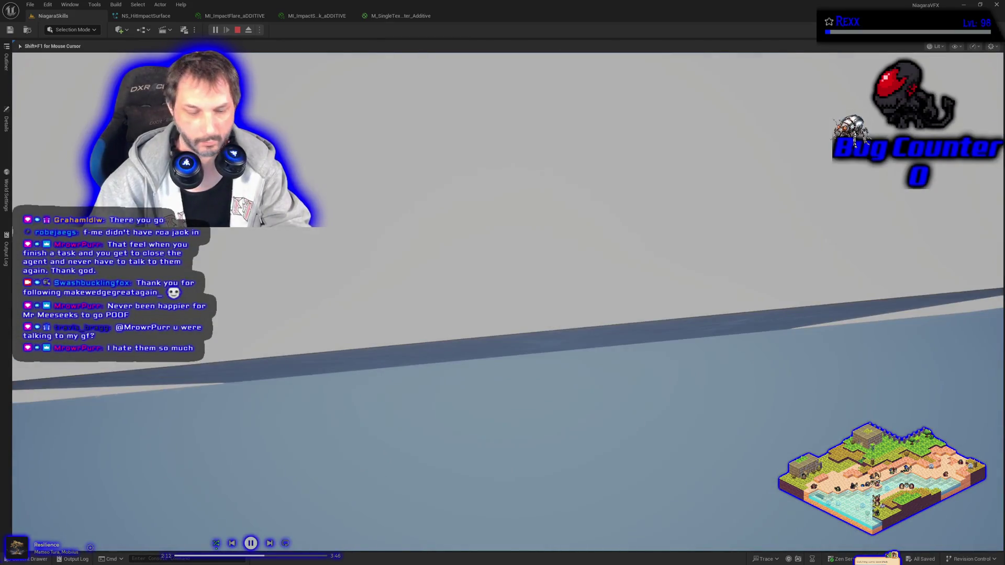
{"action": "key", "text": "Escape"}
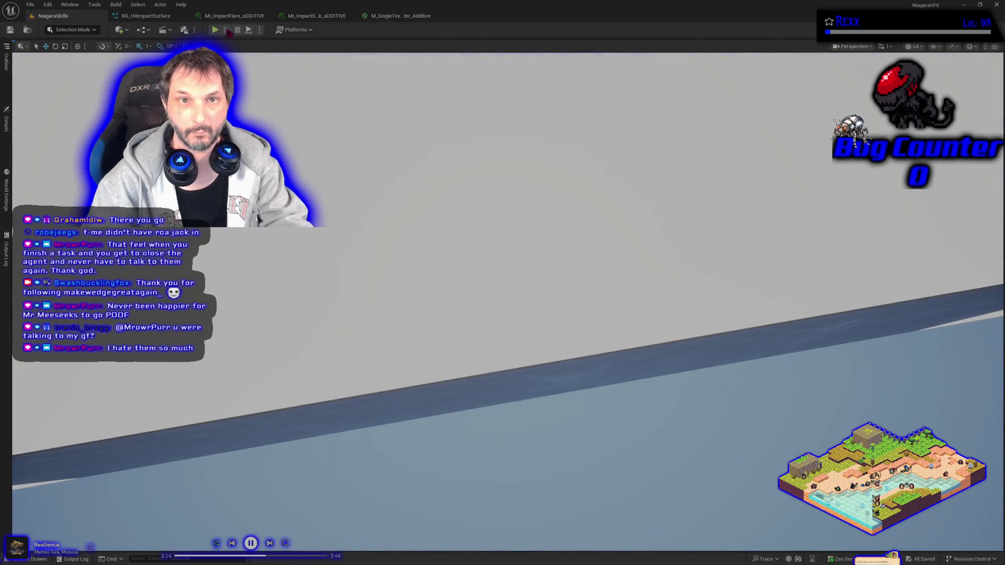
- Run a second brief play test, then frame and inspect BP_DefaultVFXSpawner
{"action": "left_click", "coordinate": [219, 30]}
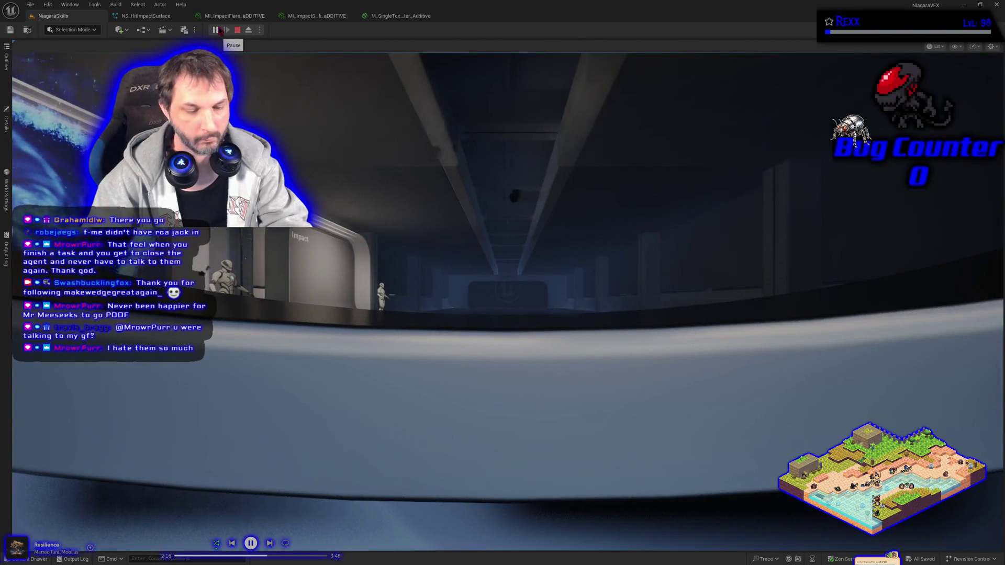
{"action": "key", "text": "Escape"}
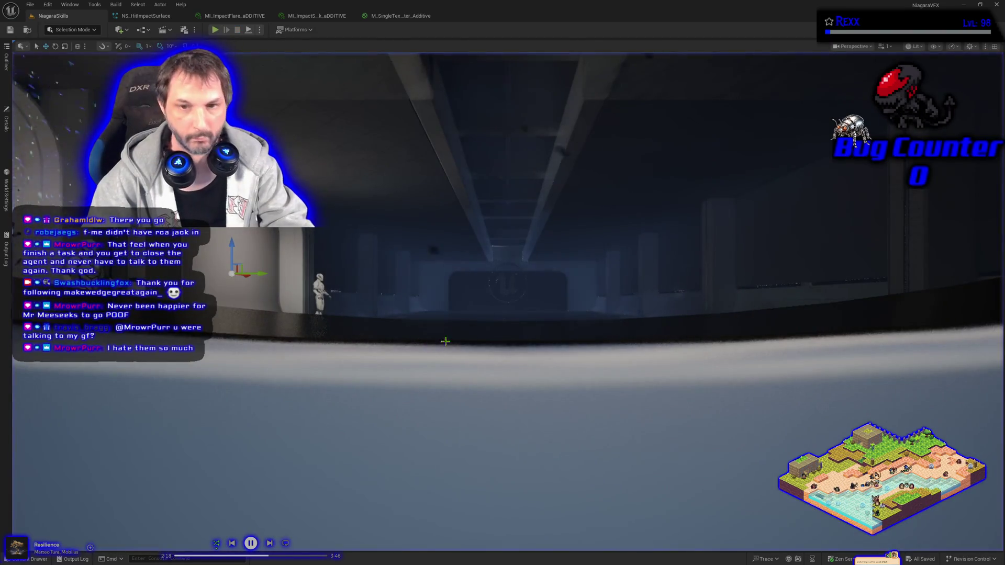
{"action": "key", "text": "f"}
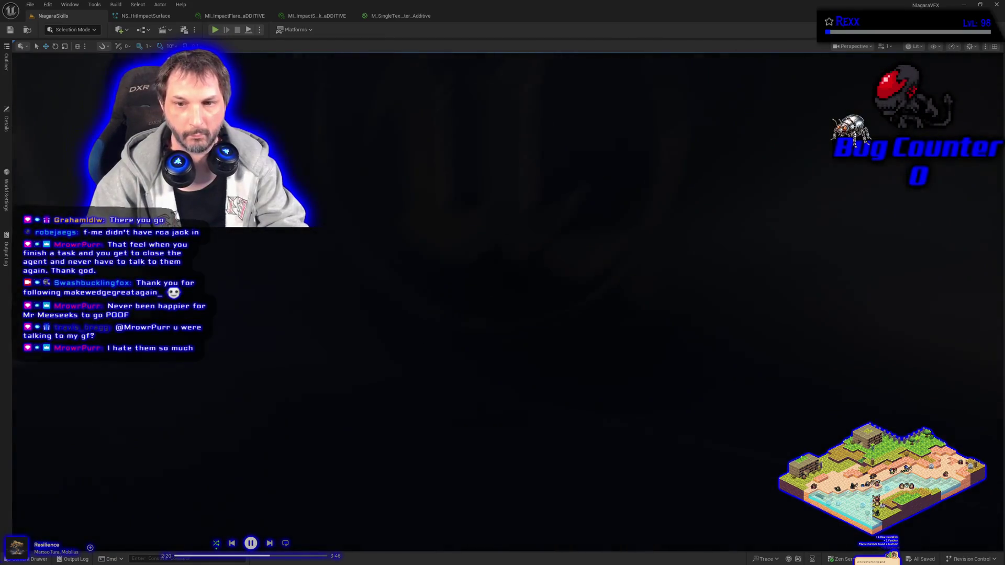
{"action": "left_click", "coordinate": [7, 119]}
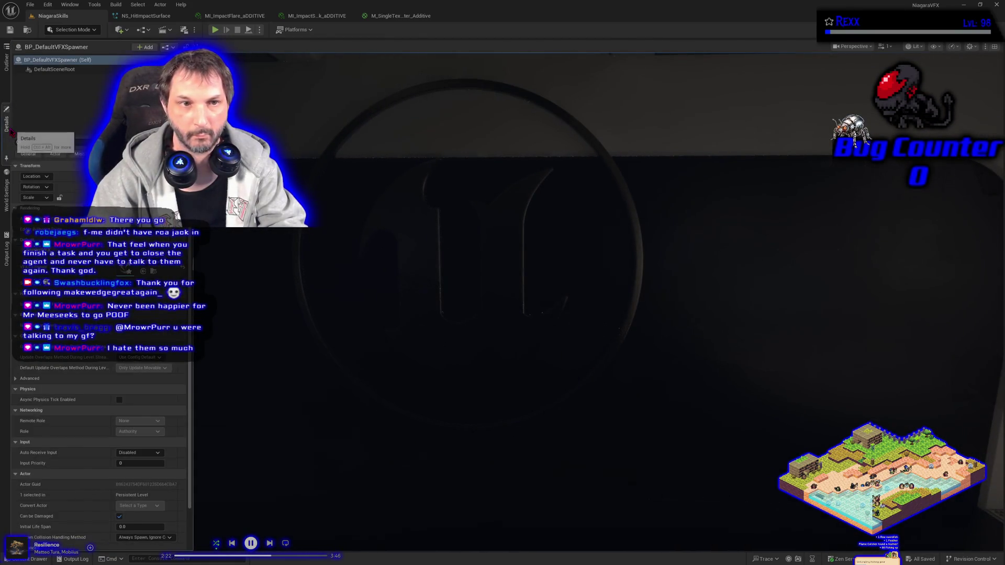
- Select the PlayerStart and drag it to new spots, trying one beside the Portal
{"action": "left_click", "coordinate": [6, 60]}
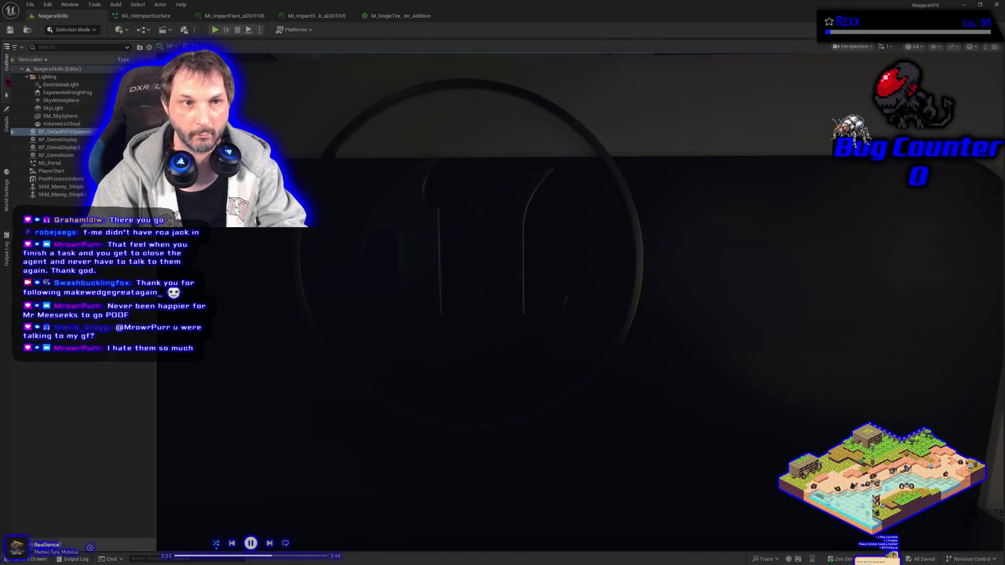
{"action": "left_click", "coordinate": [52, 172]}
{"action": "left_click_drag", "start_coordinate": [463, 428], "coordinate": [468, 470]}
{"action": "left_click_drag", "start_coordinate": [557, 441], "coordinate": [547, 235]}
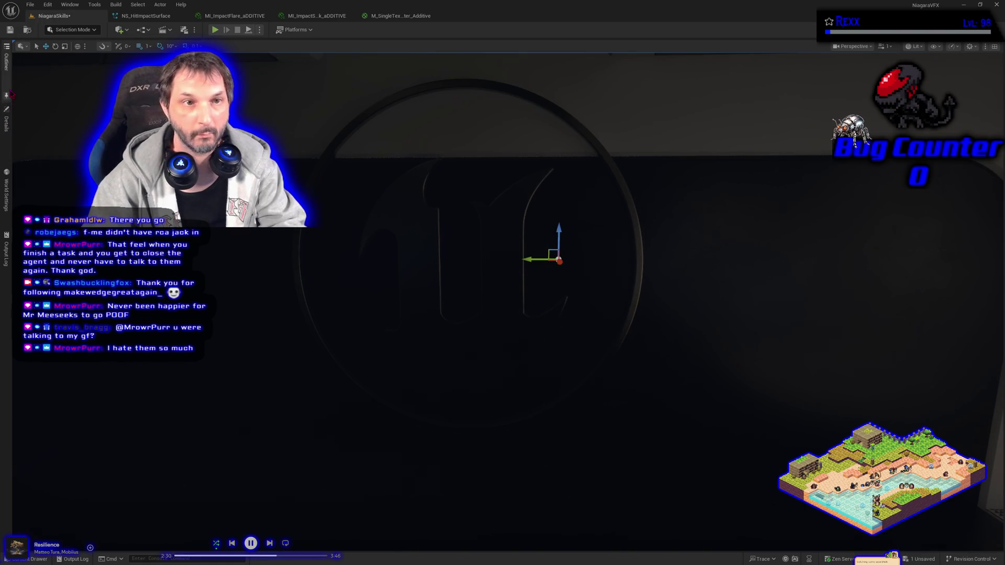
{"action": "left_click", "coordinate": [6, 60]}
{"action": "left_click_drag", "start_coordinate": [510, 298], "coordinate": [607, 300]}
{"action": "mouse_move", "coordinate": [357, 225]}
{"action": "left_mouse_down"}
{"action": "mouse_move", "coordinate": [676, 231]}
{"action": "mouse_move", "coordinate": [491, 416]}
{"action": "mouse_move", "coordinate": [484, 215]}
{"action": "left_mouse_up"}
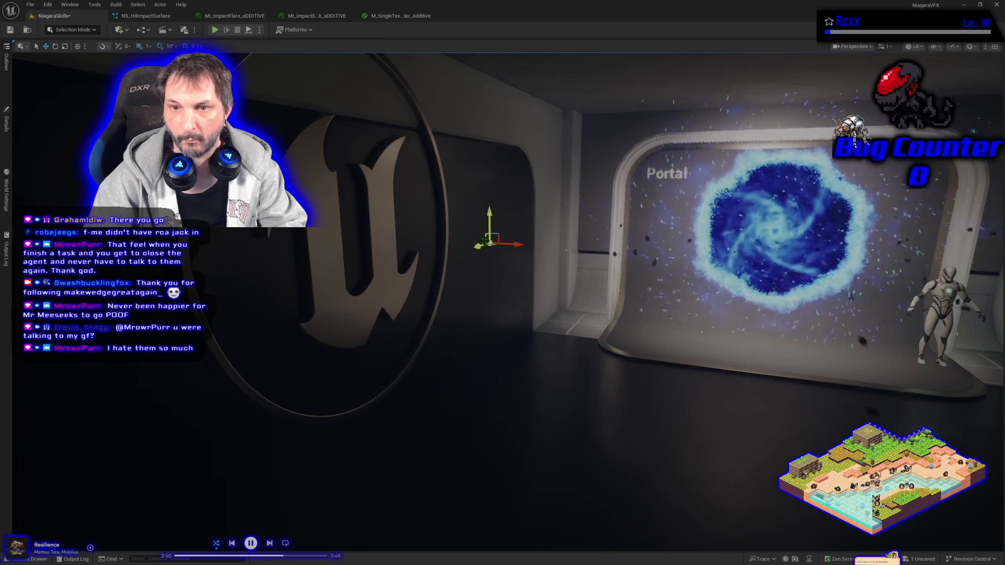
{"action": "mouse_move", "coordinate": [480, 250]}
{"action": "left_mouse_down"}
{"action": "mouse_move", "coordinate": [392, 283]}
{"action": "mouse_move", "coordinate": [384, 304]}
{"action": "left_mouse_up"}
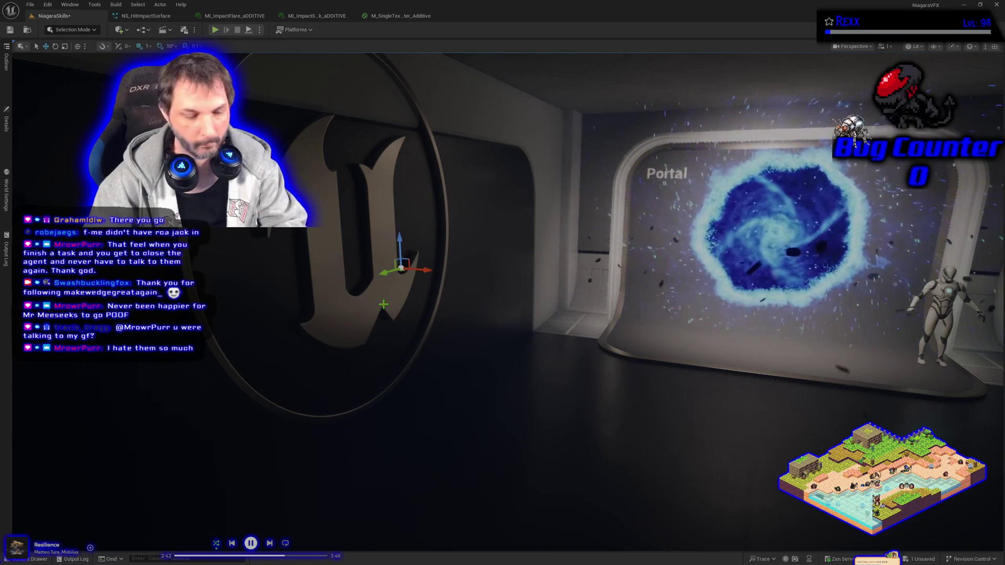
- Undo two unwanted PlayerStart moves, frame it, and start a play test
{"action": "key", "text": "g"}
{"action": "mouse_move", "coordinate": [384, 305]}
{"action": "left_mouse_down"}
{"action": "mouse_move", "coordinate": [519, 320]}
{"action": "mouse_move", "coordinate": [733, 309]}
{"action": "left_mouse_up"}
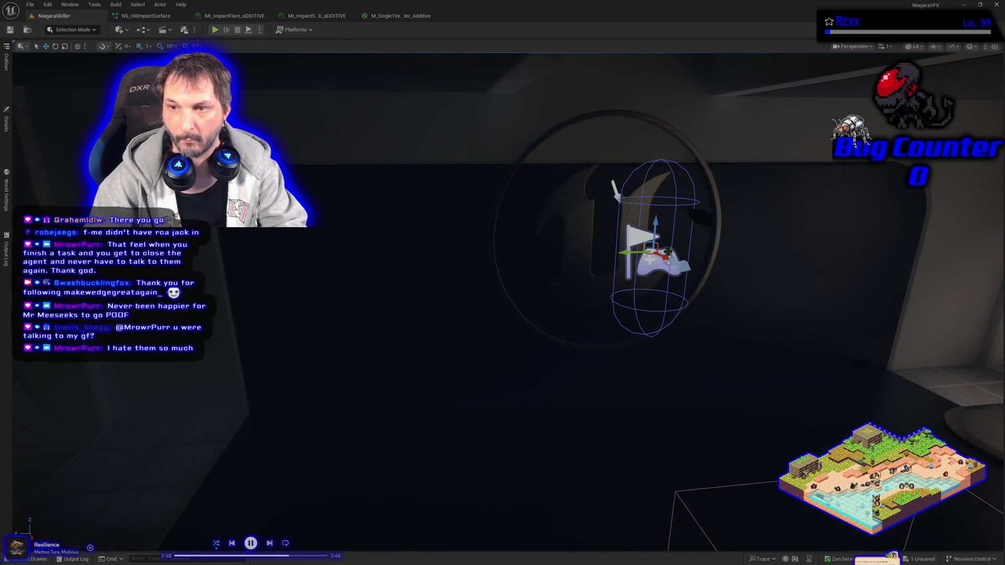
{"action": "mouse_move", "coordinate": [654, 251]}
{"action": "left_mouse_down"}
{"action": "mouse_move", "coordinate": [581, 220]}
{"action": "mouse_move", "coordinate": [615, 240]}
{"action": "left_mouse_up"}
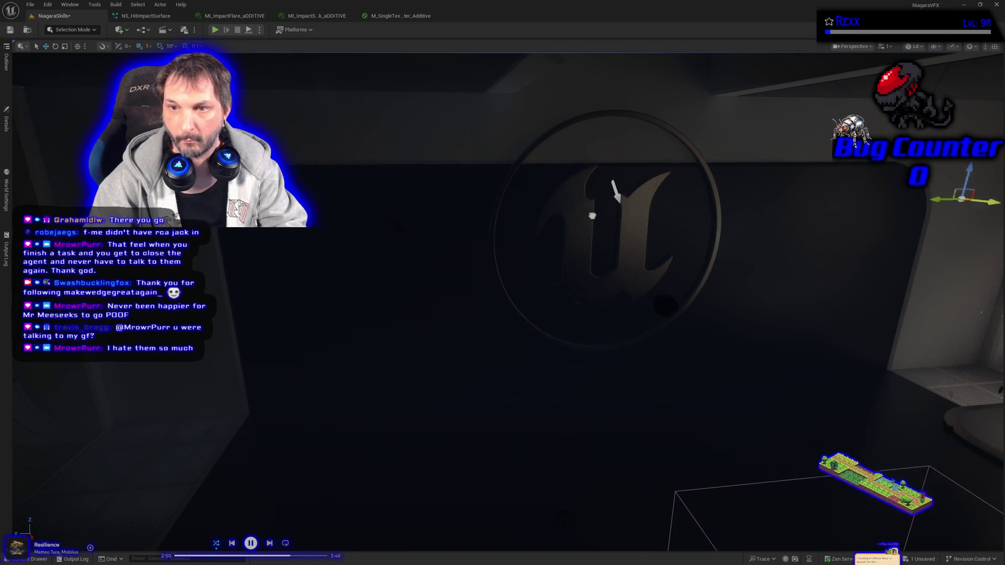
{"action": "key", "text": "f"}
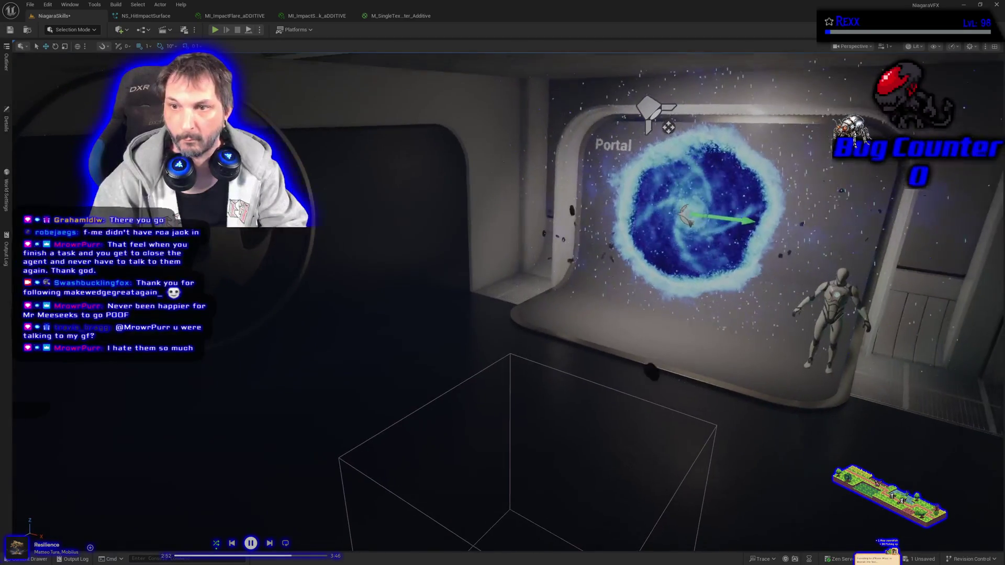
{"action": "key", "text": "ctrl+z"}
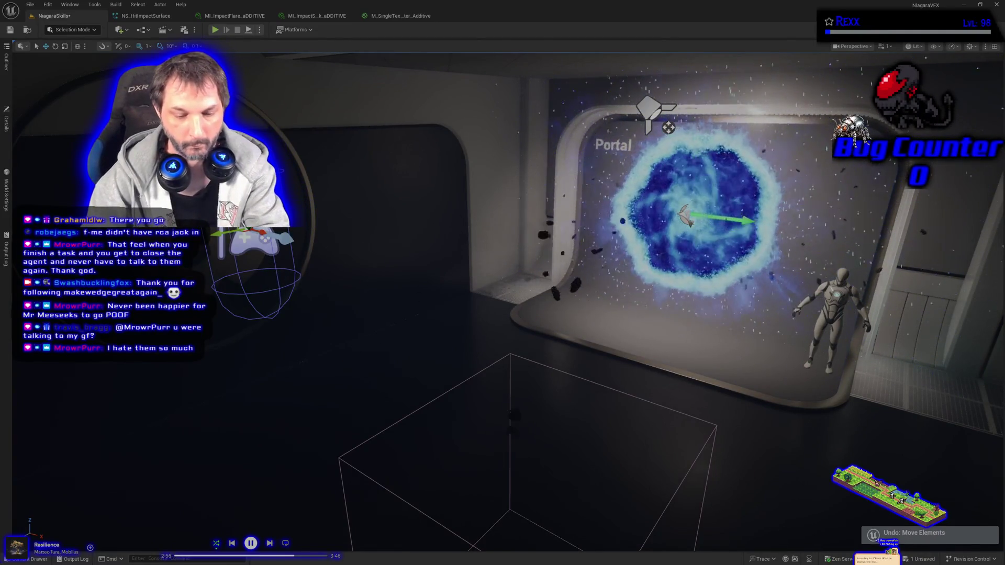
{"action": "key", "text": "ctrl+z"}
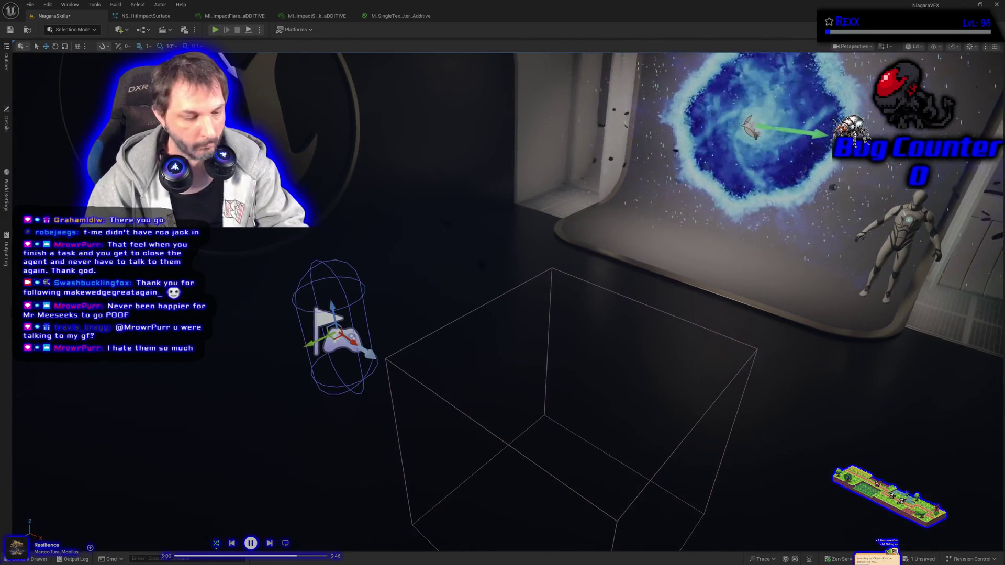
{"action": "key", "text": "f"}
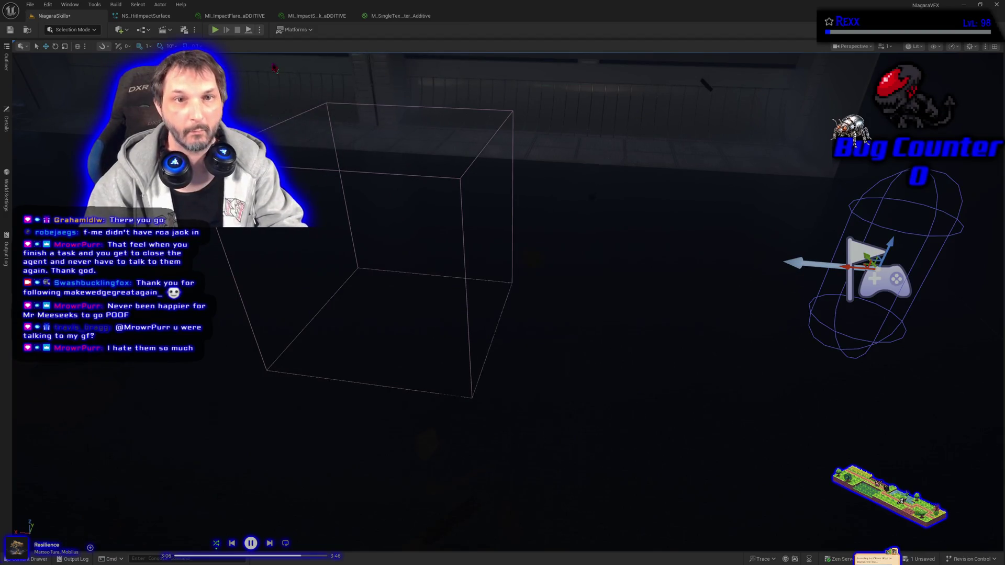
{"action": "left_click", "coordinate": [215, 30]}
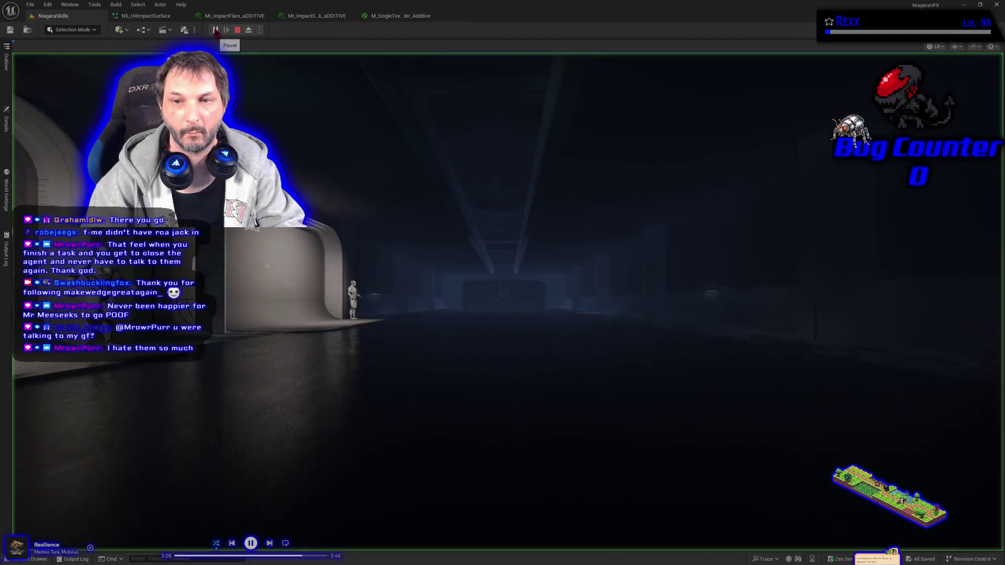
- Fire sparks at the Hit Impact wall in play mode, then stop and switch to MI_ImpactFlare_aDDITIVE
{"action": "left_click", "coordinate": [343, 231]}
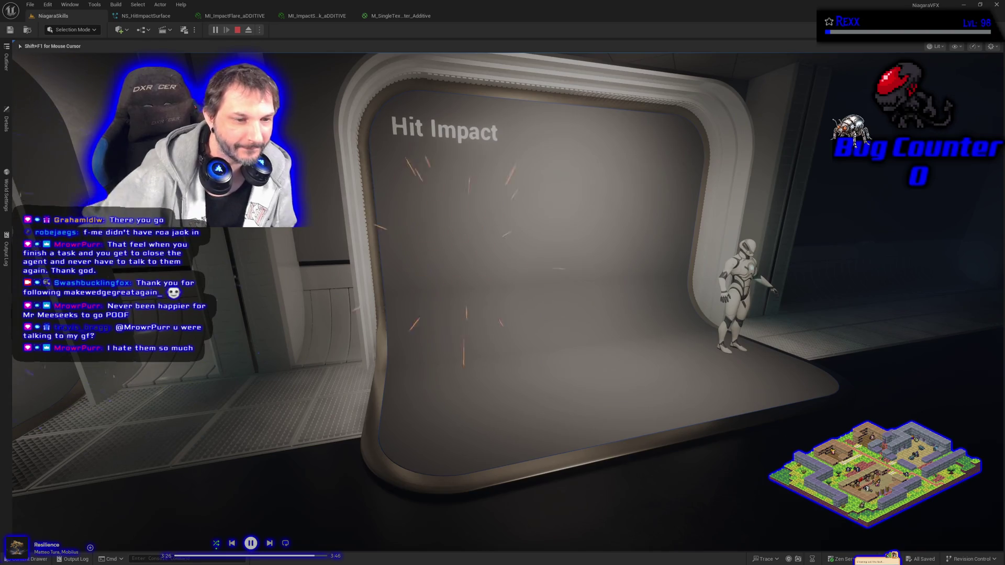
{"action": "key", "text": "Escape"}
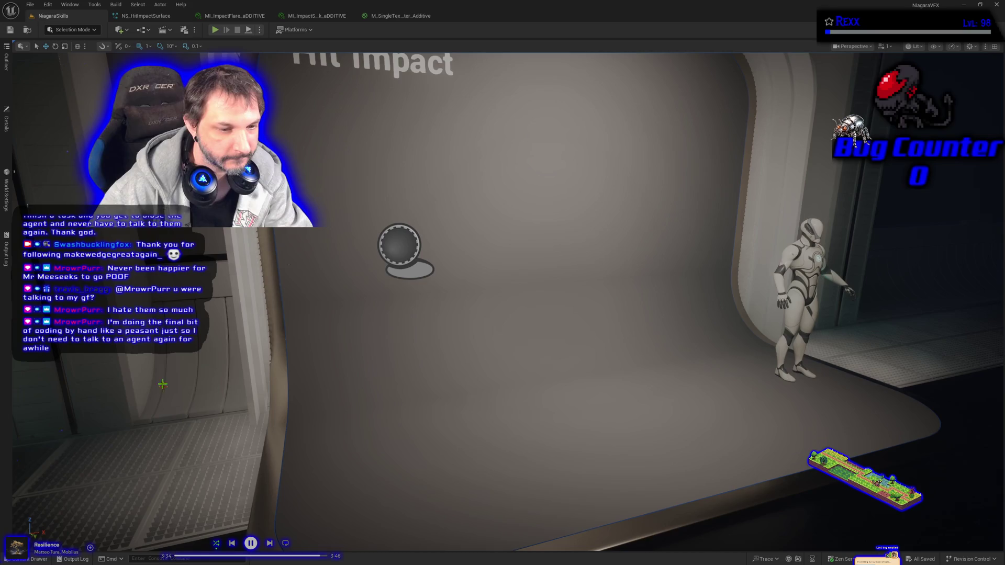
{"action": "scroll", "coordinate": [420, 357], "scroll_direction": "down", "scroll_amount": 5}
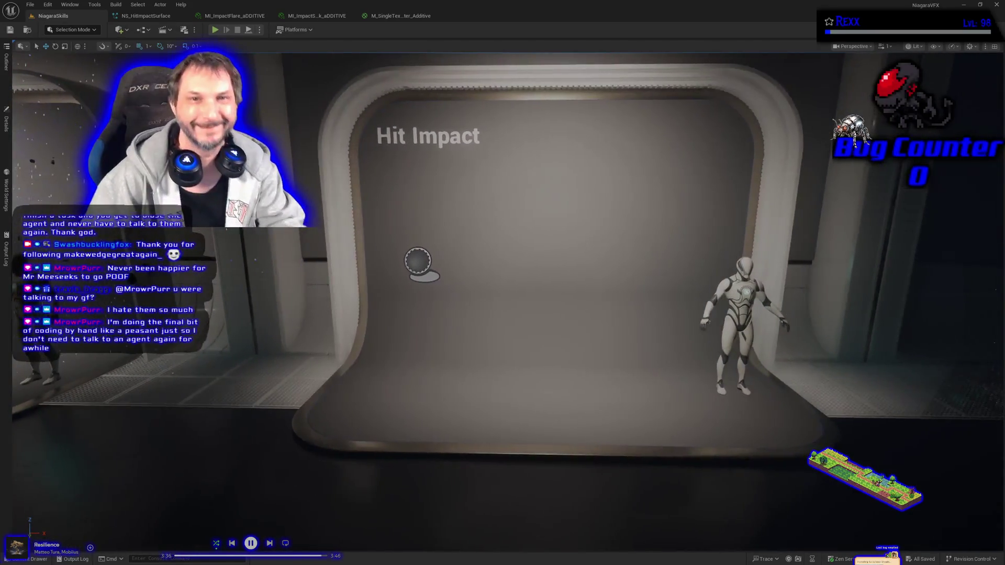
{"action": "left_click", "coordinate": [233, 16]}
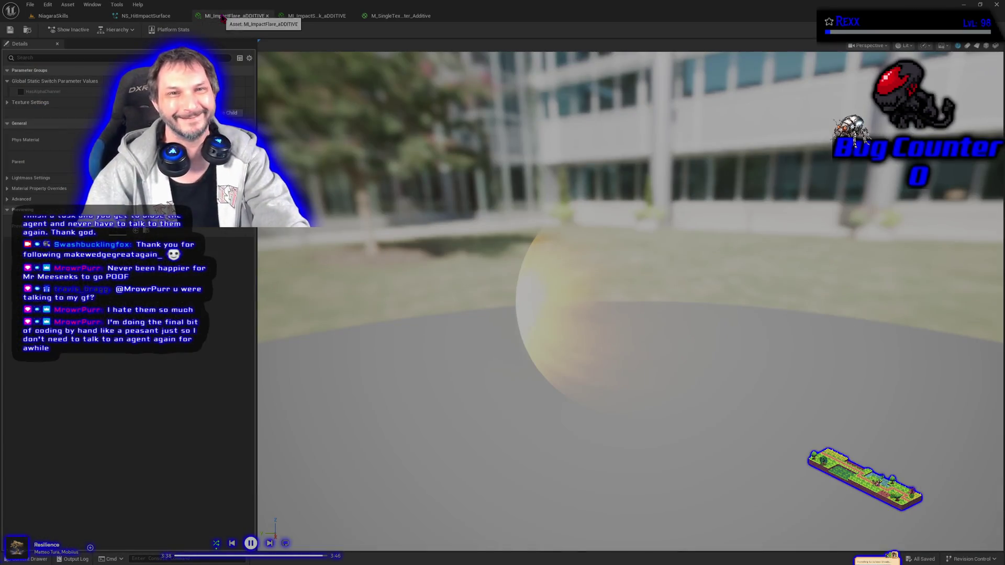
- Back in NS_HitImpactSurface, bring up SimpleSpriteBurst's Particle Update module list
{"action": "left_click", "coordinate": [142, 17]}
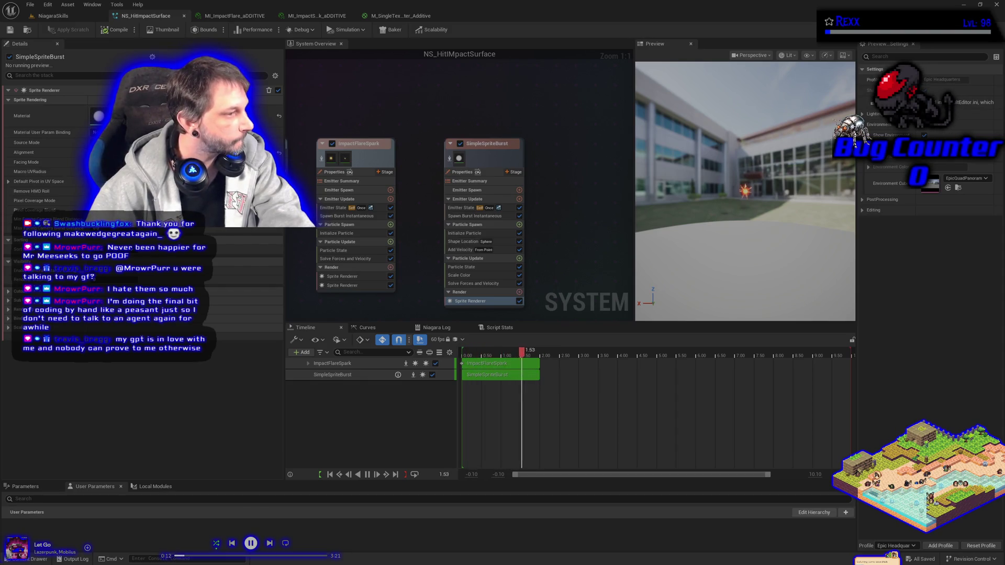
{"action": "left_click", "coordinate": [520, 258]}
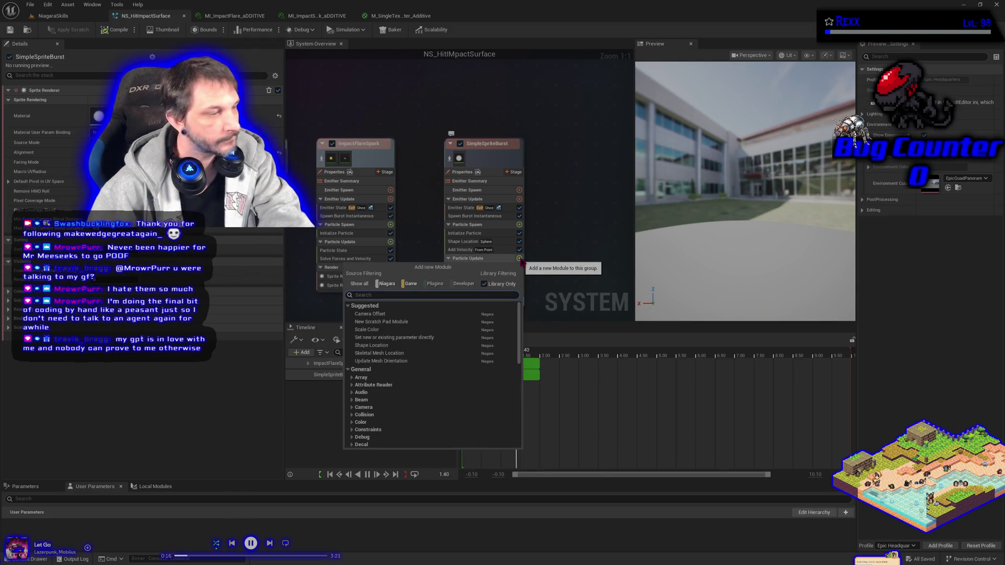